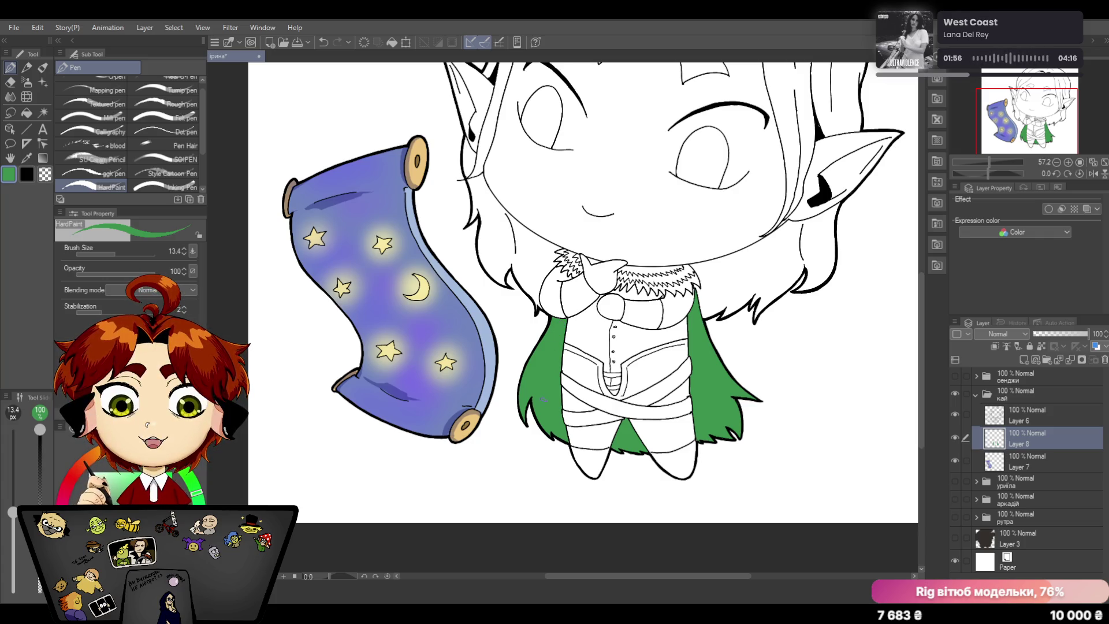
{"action": "scroll", "coordinate": [922, 276], "scroll_direction": "up", "scroll_amount": 2}
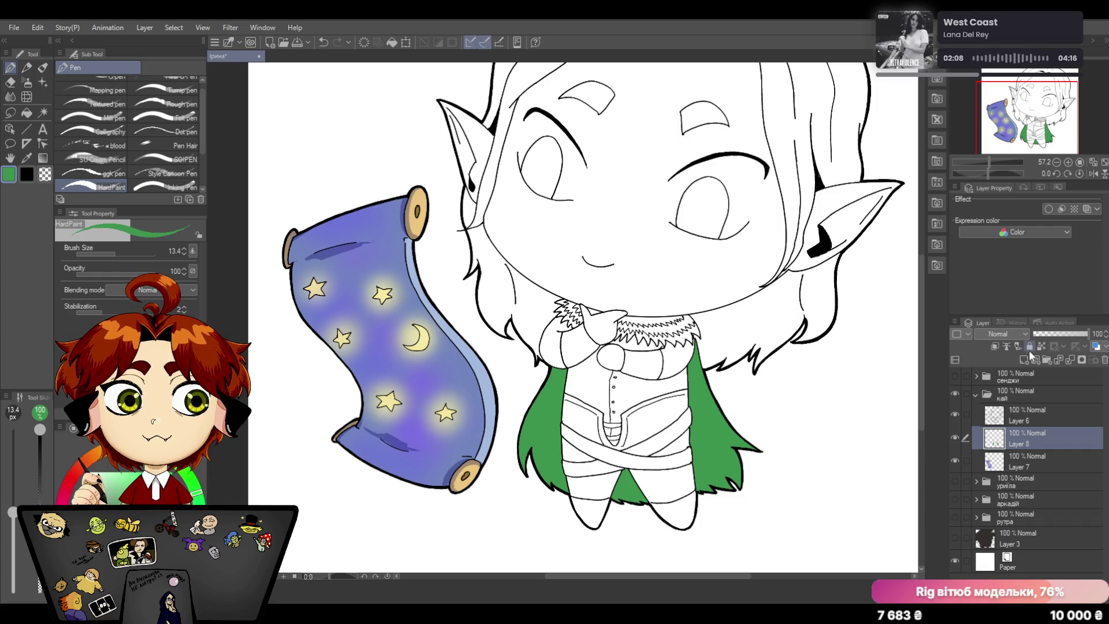
Step: Add a new Multiply layer above Layer 8 and pick a green for cape shading
{"action": "left_click", "coordinate": [996, 345]}
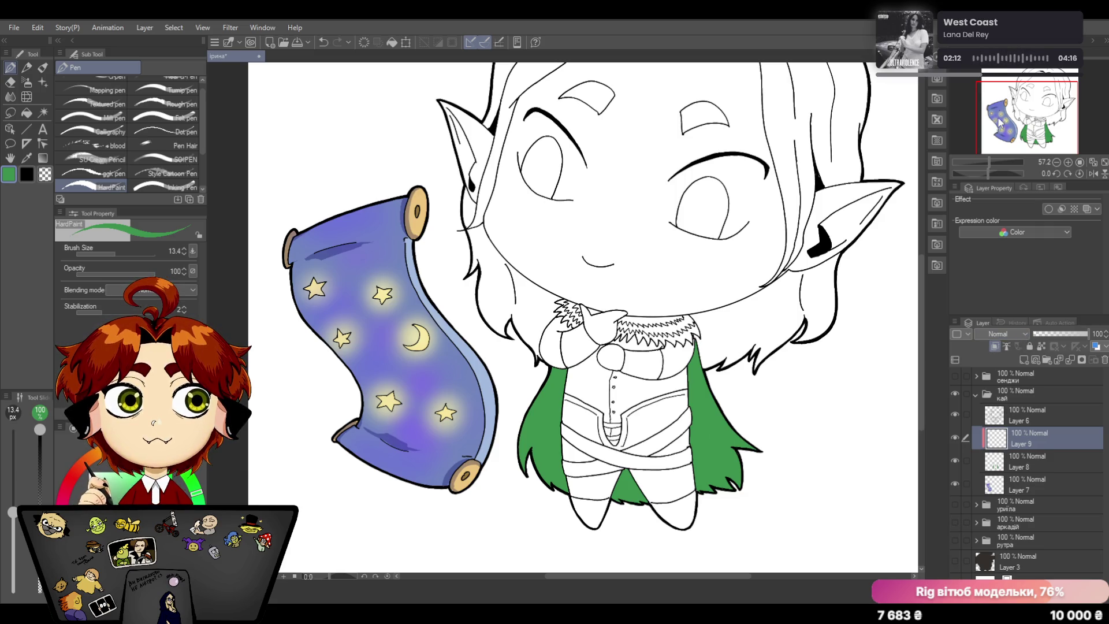
{"action": "scroll", "coordinate": [1005, 333], "scroll_direction": "down", "scroll_amount": 2}
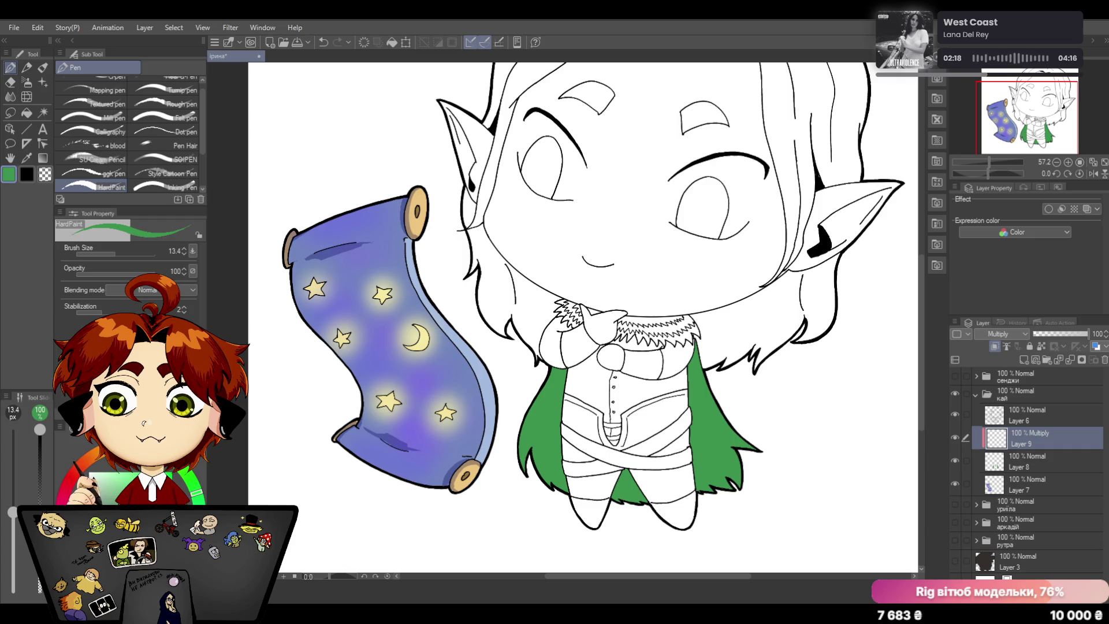
{"action": "left_click", "coordinate": [95, 481]}
Step: Shade the cape's left edge with darker green strokes
{"action": "mouse_move", "coordinate": [564, 368]}
{"action": "left_mouse_down"}
{"action": "mouse_move", "coordinate": [555, 429]}
{"action": "mouse_move", "coordinate": [572, 495]}
{"action": "left_mouse_up"}
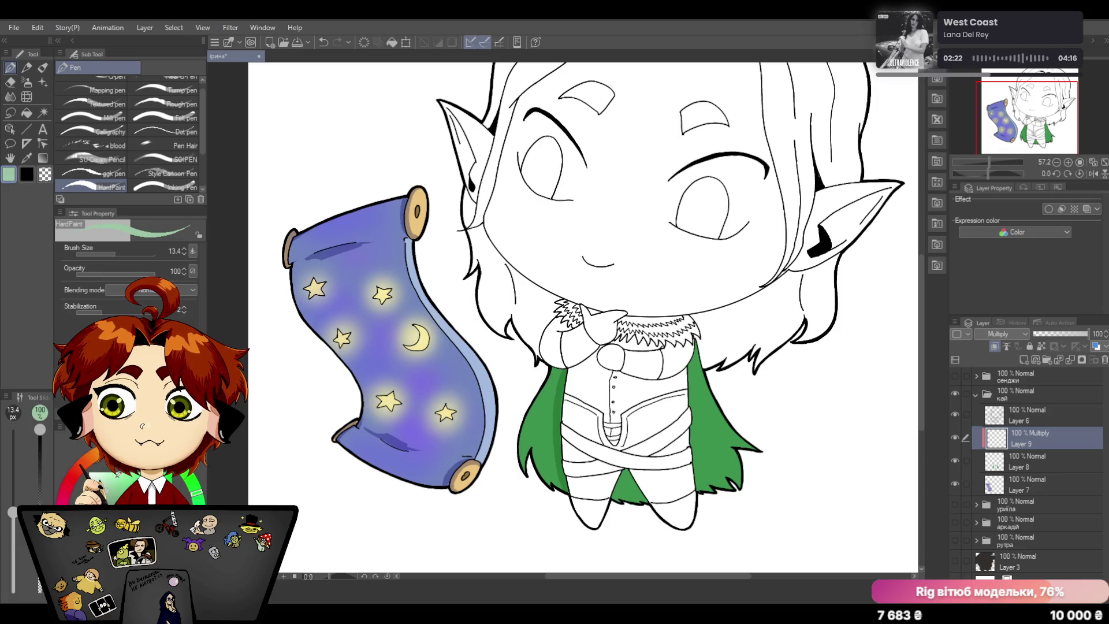
{"action": "left_click_drag", "start_coordinate": [562, 389], "coordinate": [563, 421]}
{"action": "left_click_drag", "start_coordinate": [562, 368], "coordinate": [557, 437]}
{"action": "left_click_drag", "start_coordinate": [559, 392], "coordinate": [554, 486]}
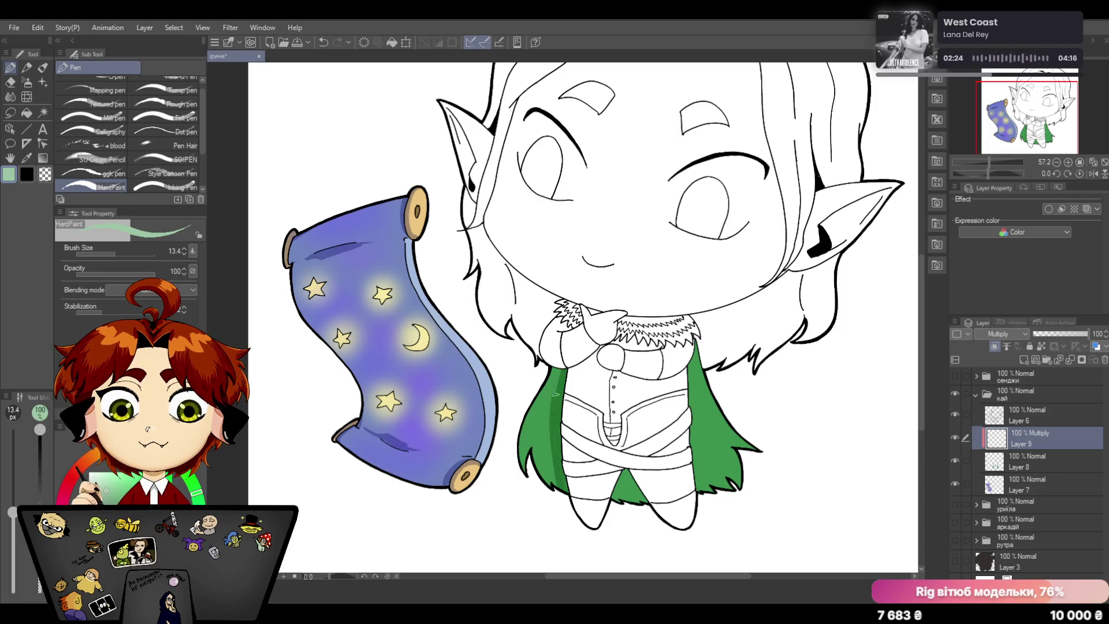
{"action": "left_click_drag", "start_coordinate": [565, 368], "coordinate": [551, 473]}
{"action": "left_click_drag", "start_coordinate": [551, 414], "coordinate": [560, 482]}
{"action": "mouse_move", "coordinate": [561, 368]}
{"action": "left_mouse_down"}
{"action": "mouse_move", "coordinate": [554, 482]}
{"action": "mouse_move", "coordinate": [650, 505]}
{"action": "left_mouse_up"}
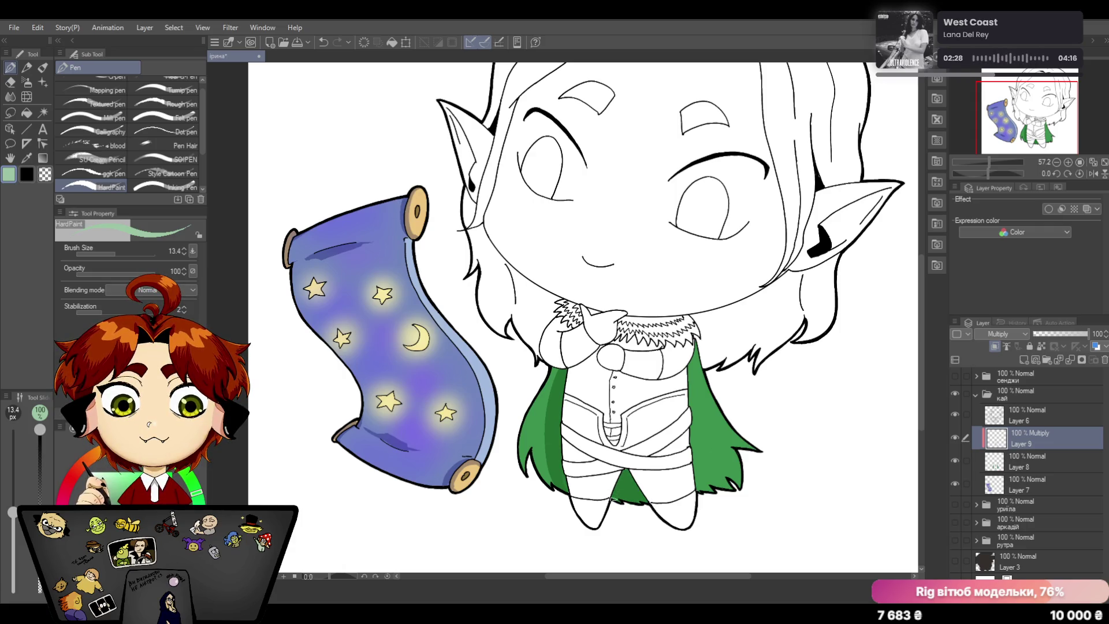
Step: Shade the cape's right edge with darker green strokes
{"action": "left_click_drag", "start_coordinate": [688, 356], "coordinate": [726, 487]}
{"action": "left_click_drag", "start_coordinate": [692, 427], "coordinate": [713, 475]}
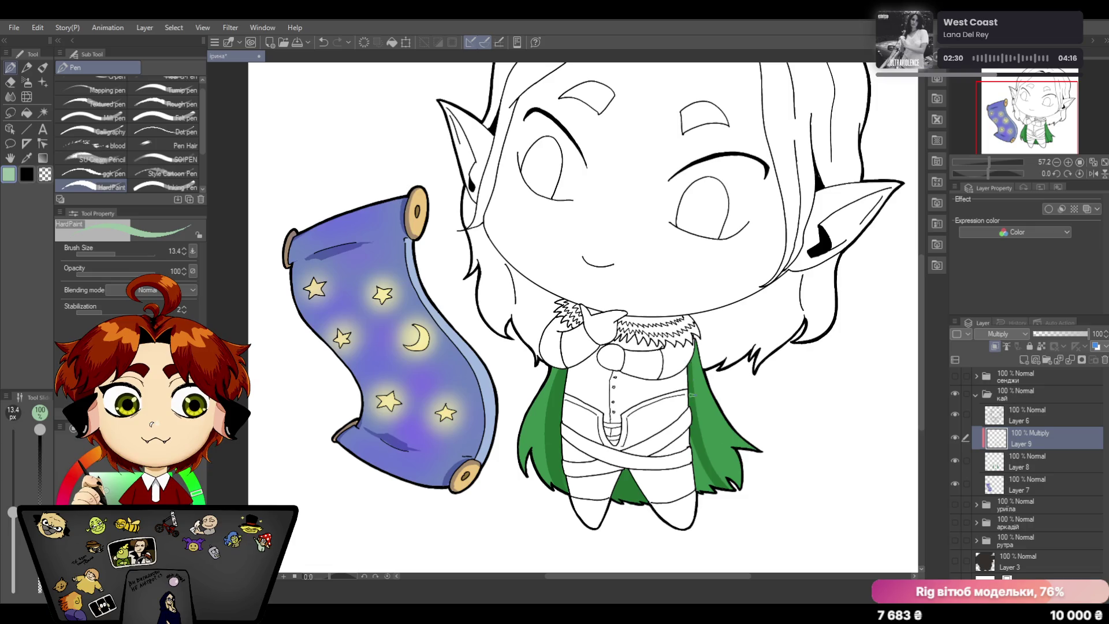
{"action": "left_click_drag", "start_coordinate": [693, 401], "coordinate": [731, 488]}
{"action": "mouse_move", "coordinate": [697, 440]}
{"action": "left_mouse_down"}
{"action": "mouse_move", "coordinate": [720, 493]}
{"action": "mouse_move", "coordinate": [704, 500]}
{"action": "left_mouse_up"}
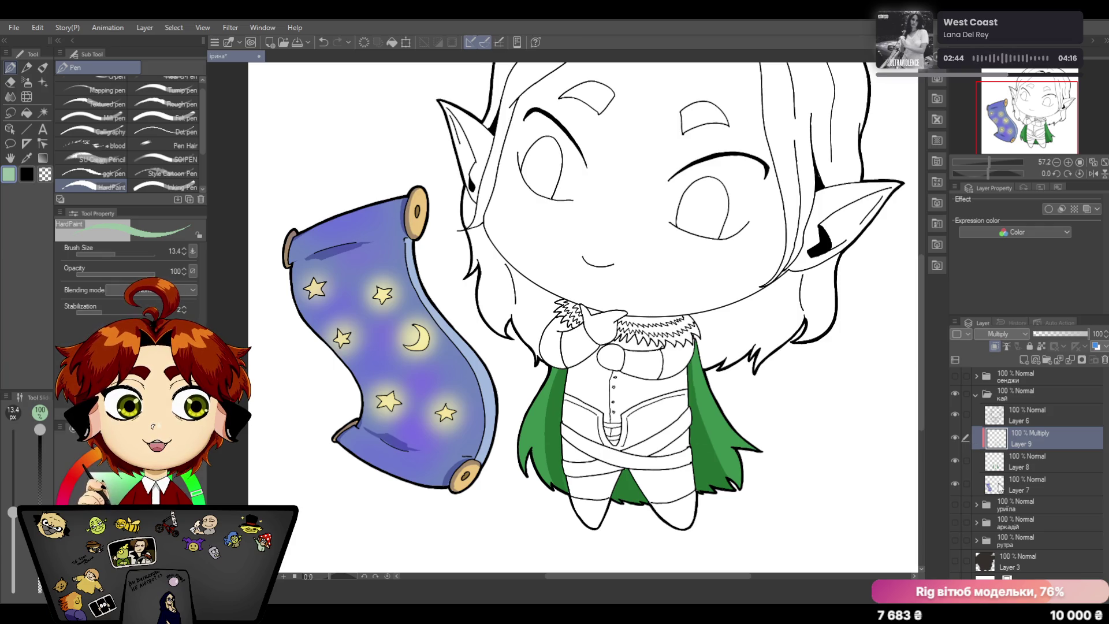
Step: Merge the shading layer down, add a new layer and pick a lighter green
{"action": "left_click", "coordinate": [1066, 360]}
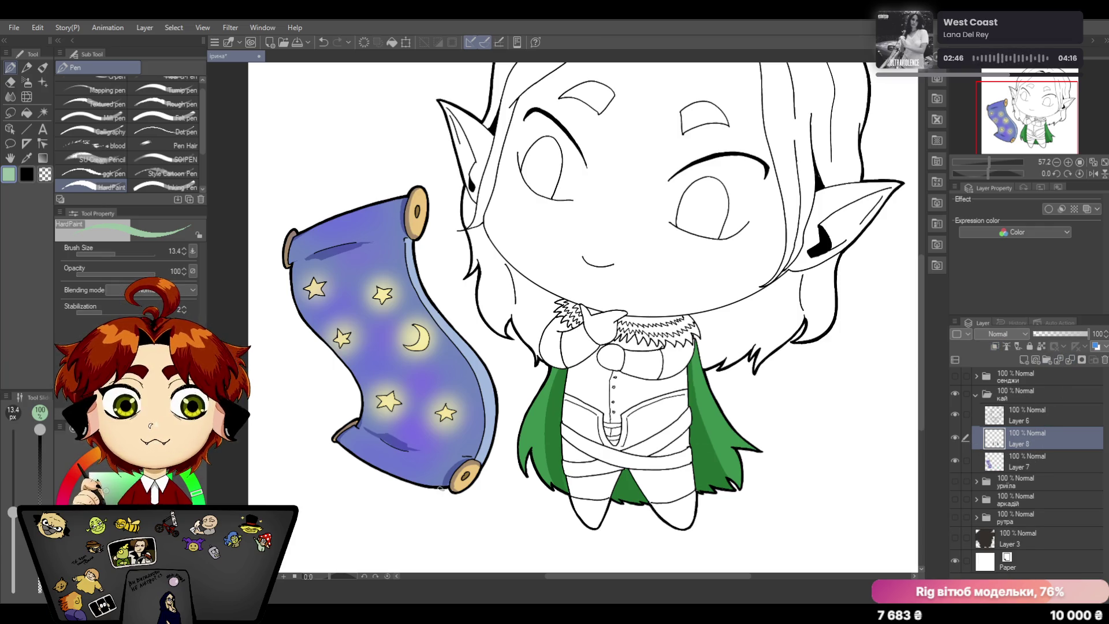
{"action": "left_click", "coordinate": [995, 346]}
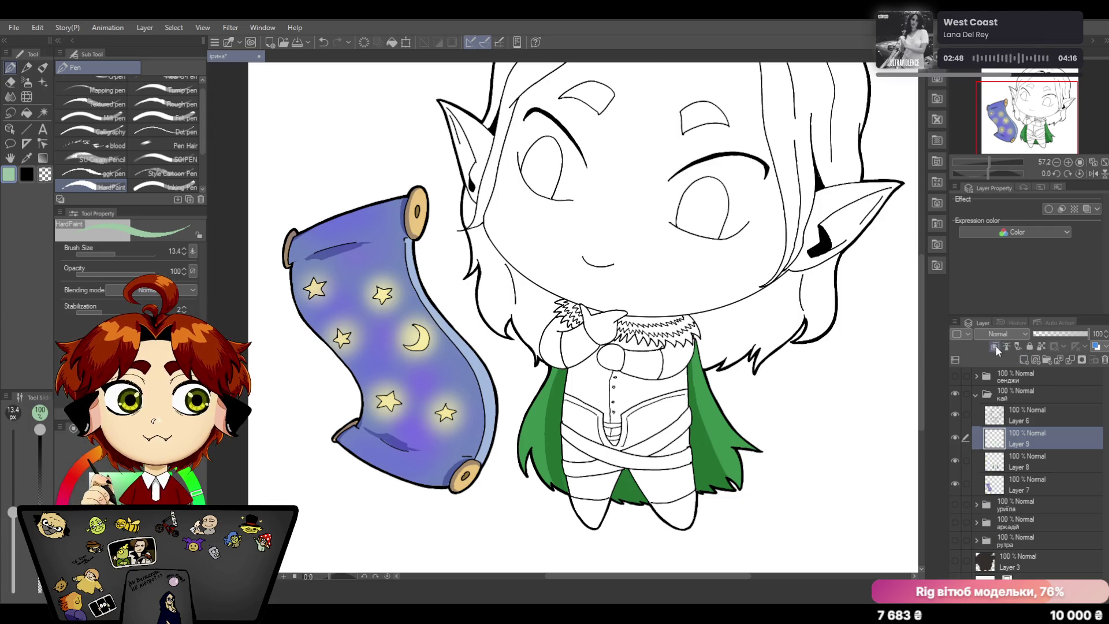
{"action": "left_click", "coordinate": [112, 479]}
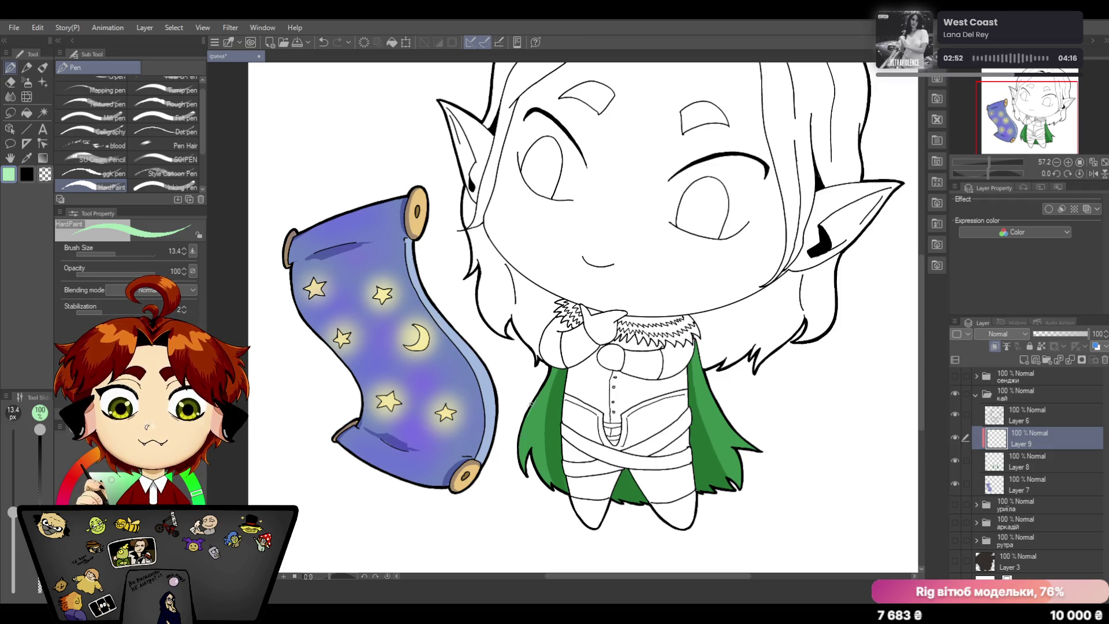
Step: Paint light-green highlights along both cape edges and merge the layer down
{"action": "left_click_drag", "start_coordinate": [530, 402], "coordinate": [521, 468]}
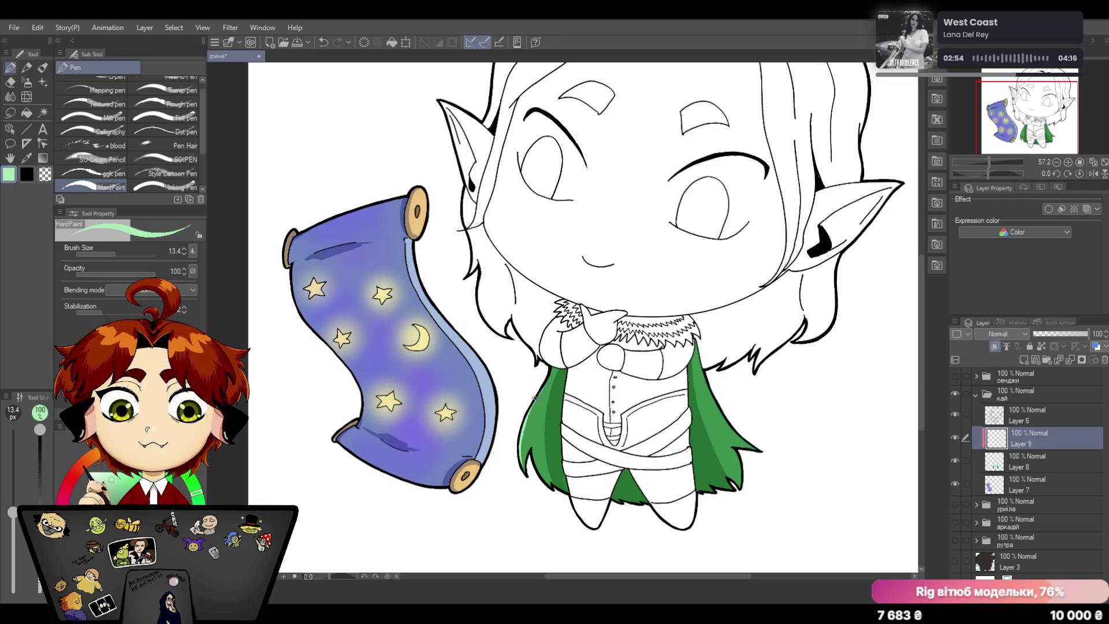
{"action": "mouse_move", "coordinate": [702, 360]}
{"action": "left_mouse_down"}
{"action": "mouse_move", "coordinate": [726, 423]}
{"action": "mouse_move", "coordinate": [759, 450]}
{"action": "mouse_move", "coordinate": [739, 487]}
{"action": "left_mouse_up"}
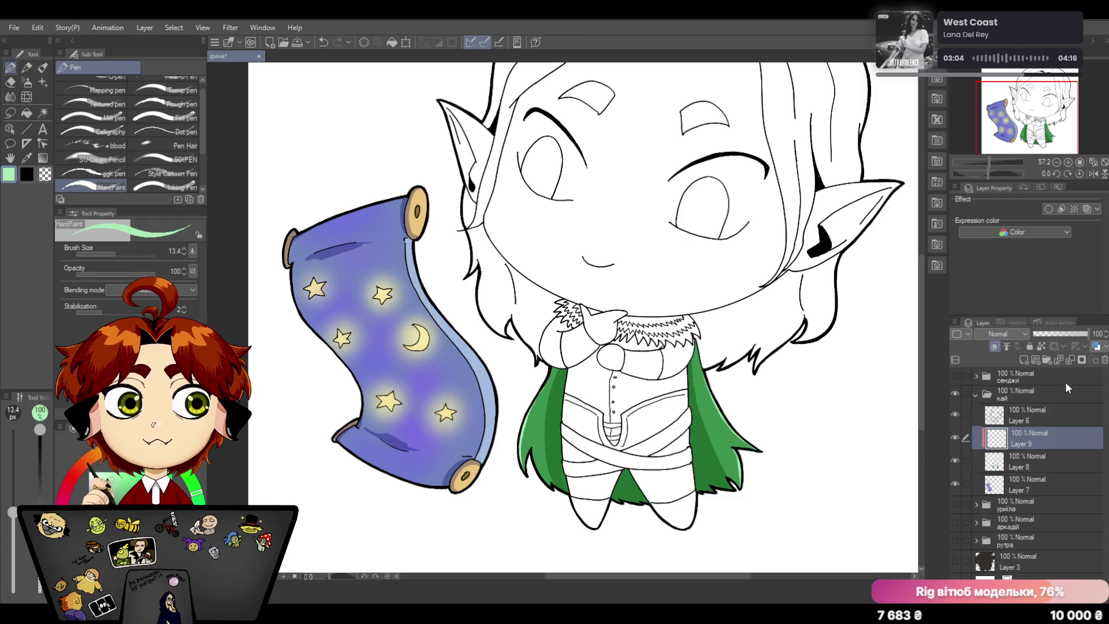
{"action": "left_click", "coordinate": [1070, 360]}
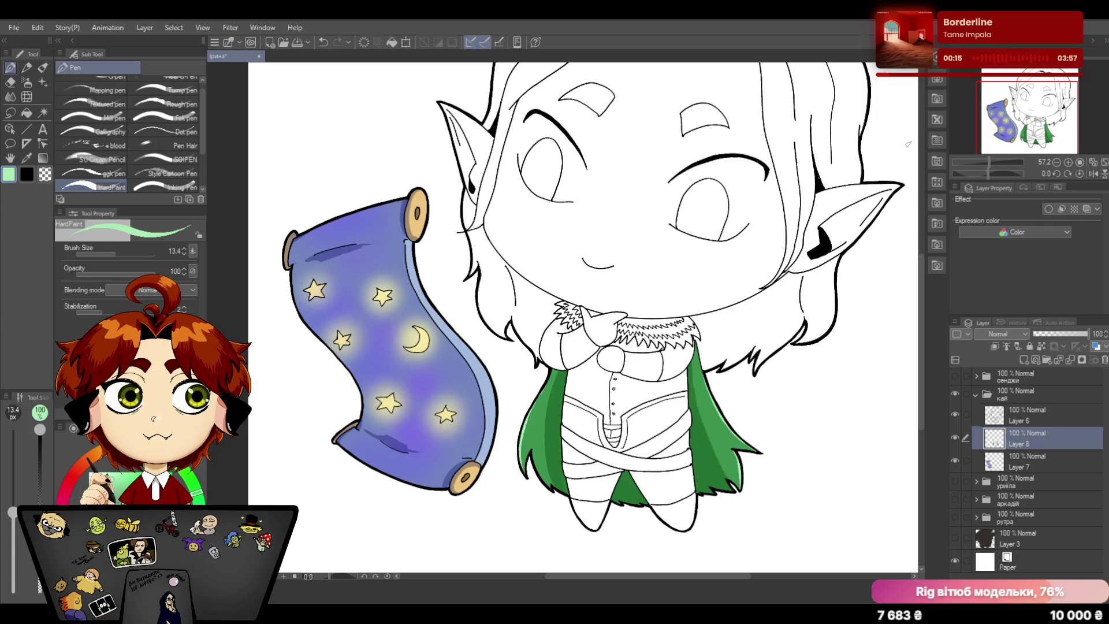
{"action": "left_click_drag", "start_coordinate": [920, 254], "coordinate": [930, 195]}
Step: Zoom out to fit the page and add a new empty Layer 9 above Layer 8
{"action": "left_click_drag", "start_coordinate": [992, 163], "coordinate": [987, 161]}
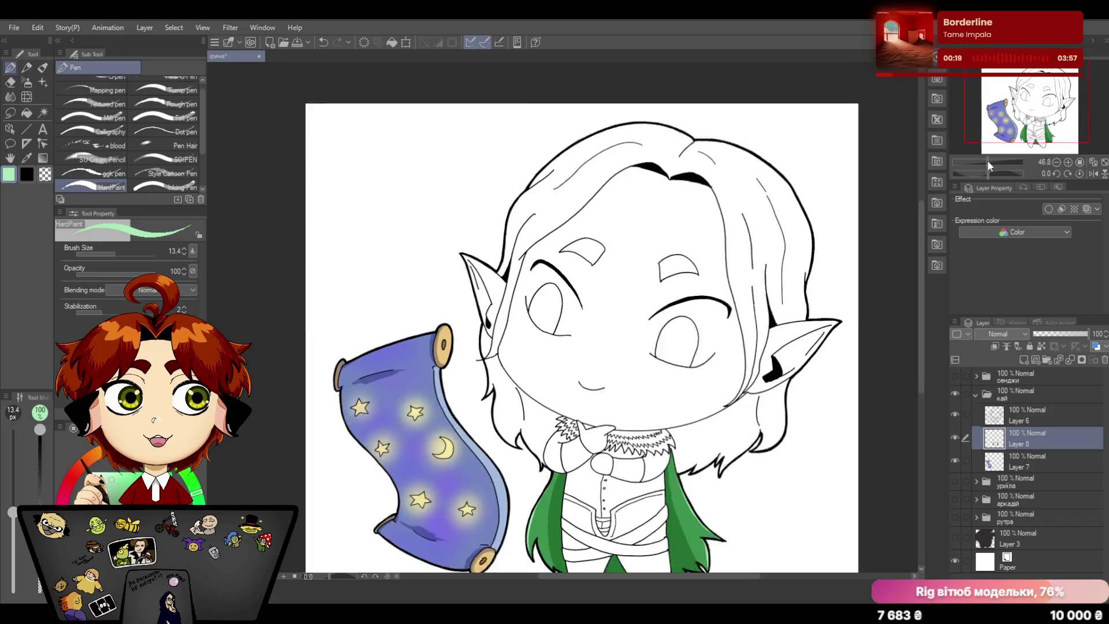
{"action": "left_click_drag", "start_coordinate": [920, 226], "coordinate": [919, 255]}
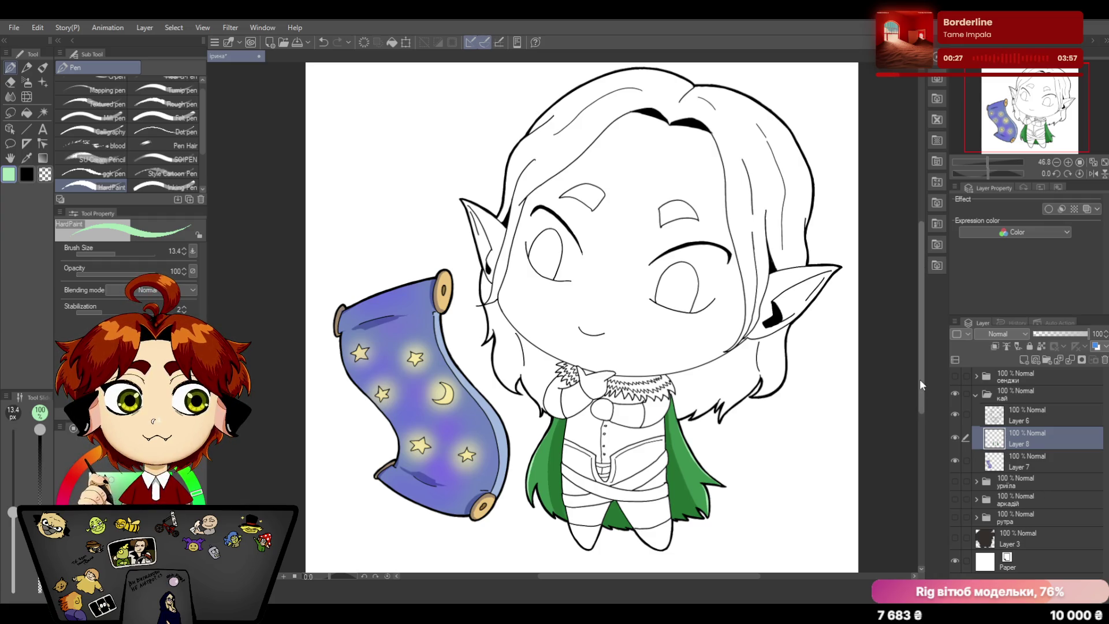
{"action": "left_click_drag", "start_coordinate": [921, 345], "coordinate": [924, 362]}
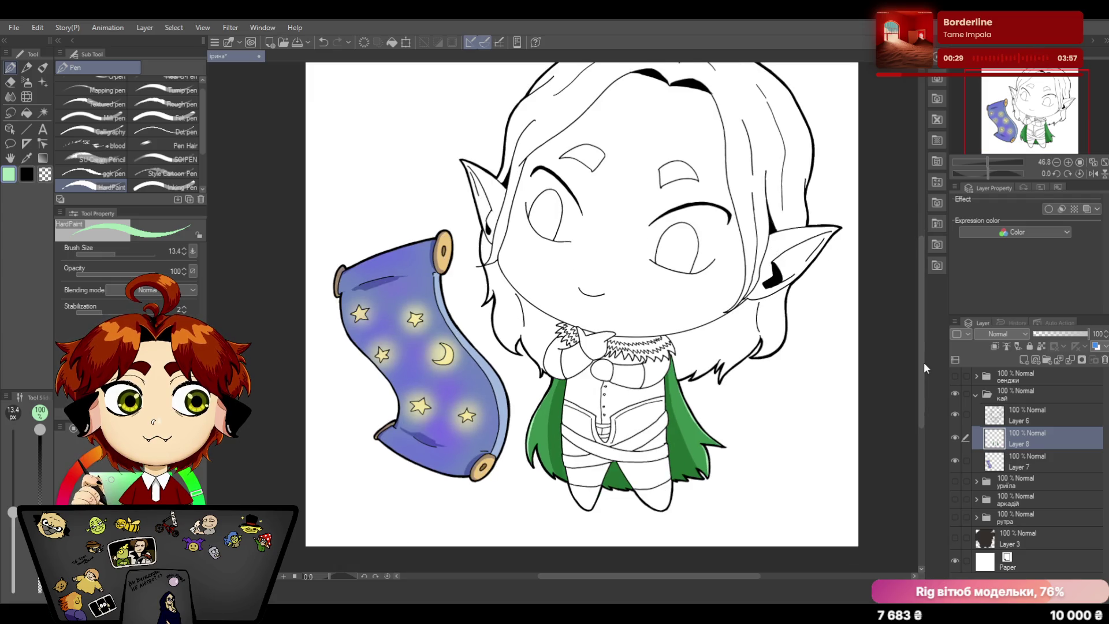
{"action": "left_click", "coordinate": [1024, 359]}
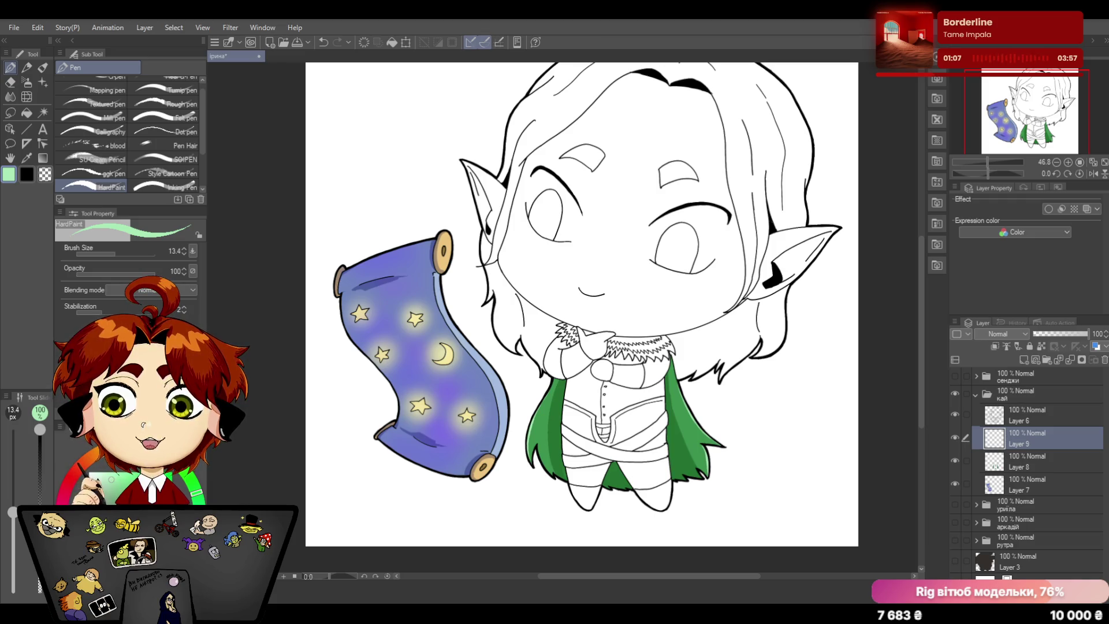
{"action": "scroll", "coordinate": [924, 226], "scroll_direction": "up", "scroll_amount": 2}
{"action": "scroll", "coordinate": [924, 227], "scroll_direction": "down", "scroll_amount": 2}
{"action": "scroll", "coordinate": [922, 252], "scroll_direction": "up", "scroll_amount": 3}
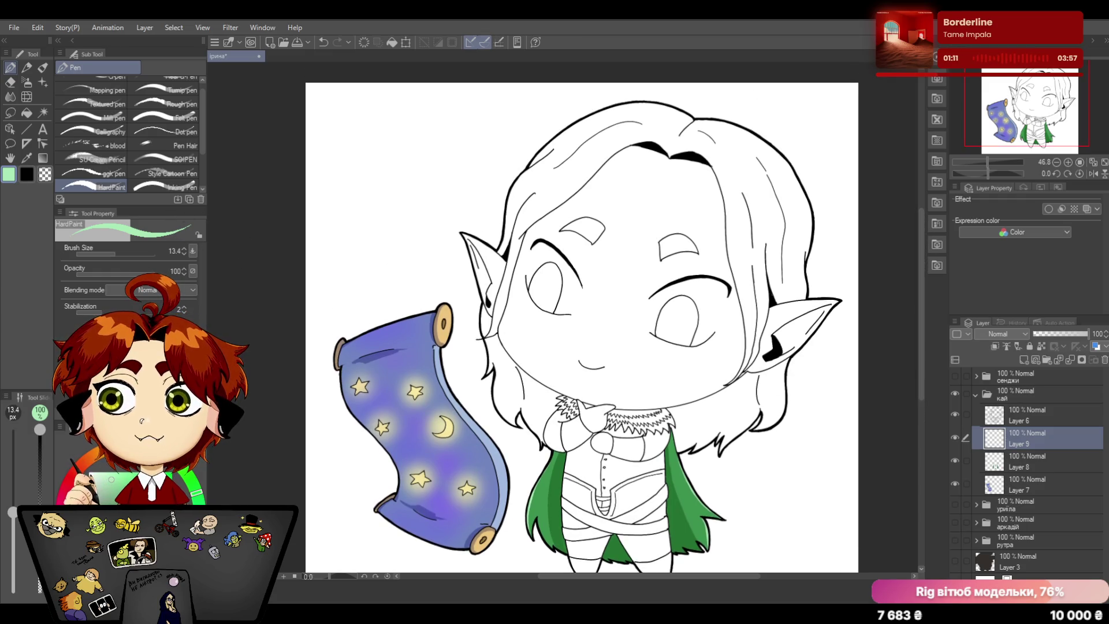
Step: Paint olive, orange and yellow test swatches beside the character's head
{"action": "left_click", "coordinate": [356, 170], "text": "alt"}
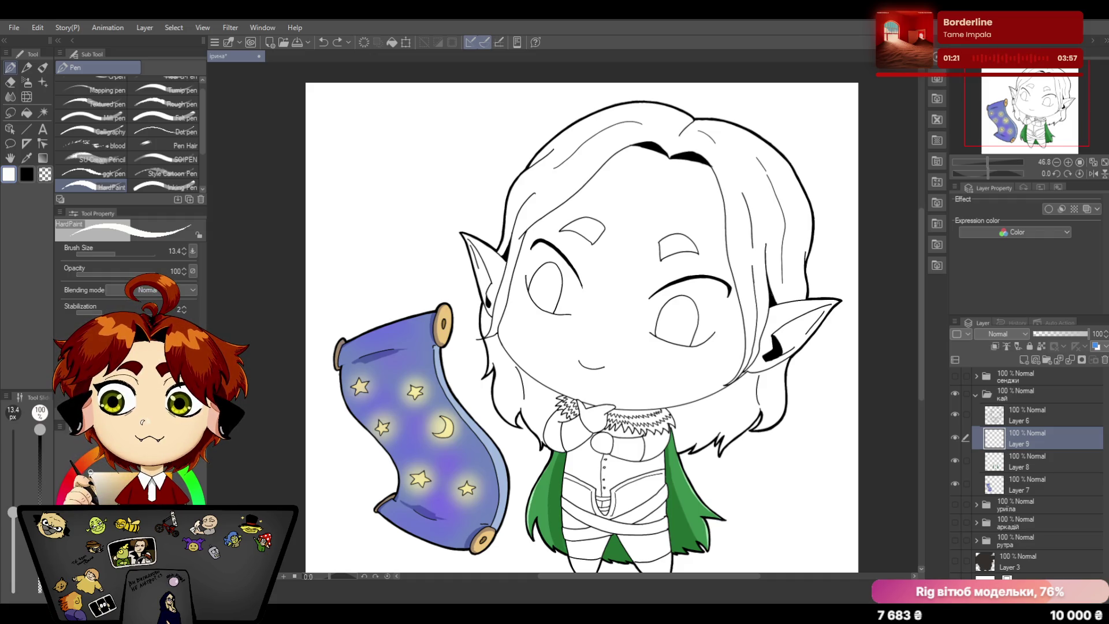
{"action": "left_click", "coordinate": [139, 472]}
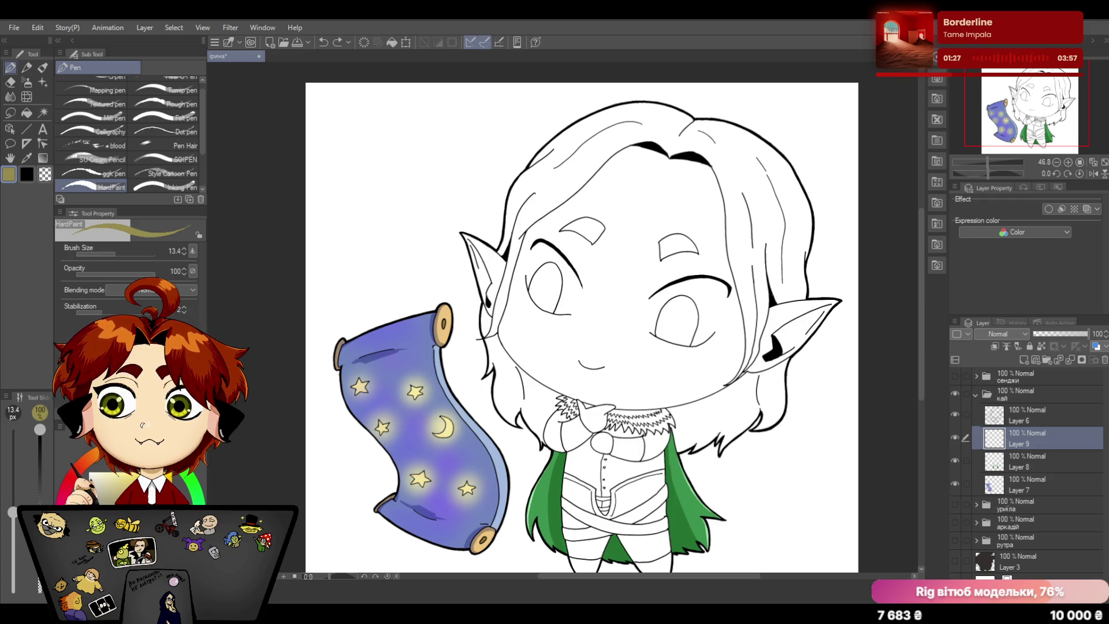
{"action": "left_click_drag", "start_coordinate": [363, 183], "coordinate": [388, 160]}
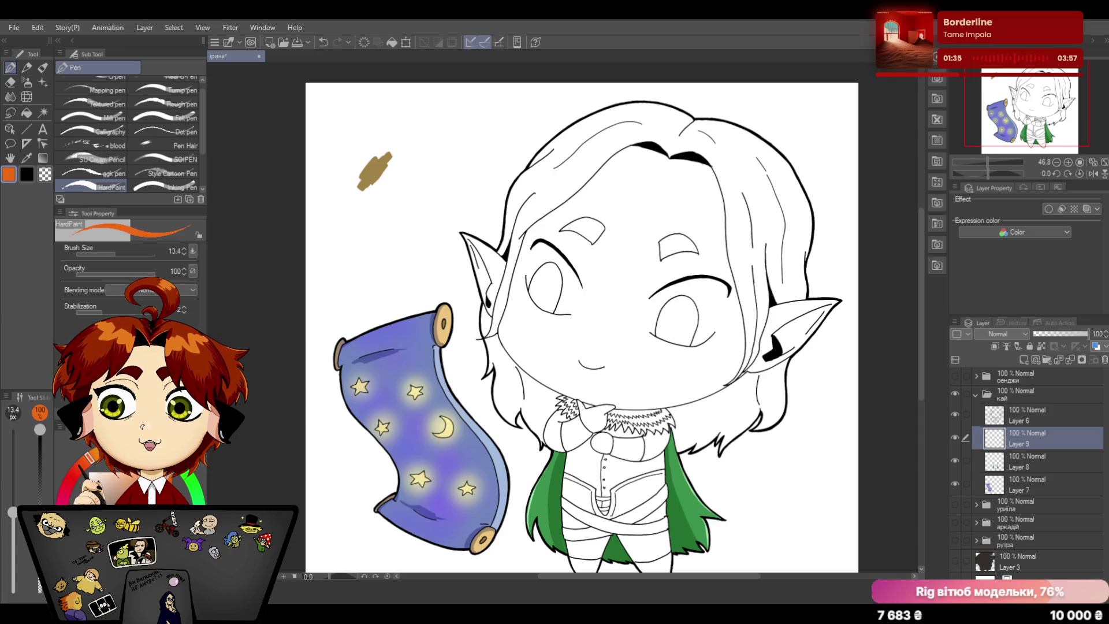
{"action": "left_click_drag", "start_coordinate": [386, 187], "coordinate": [409, 164]}
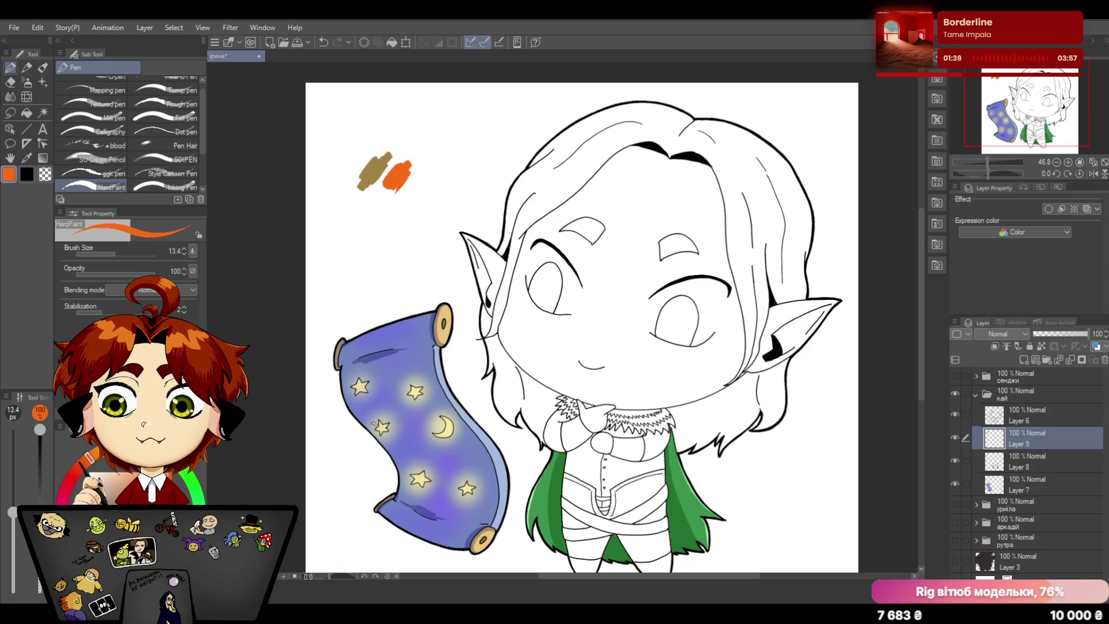
{"action": "left_click", "coordinate": [173, 452]}
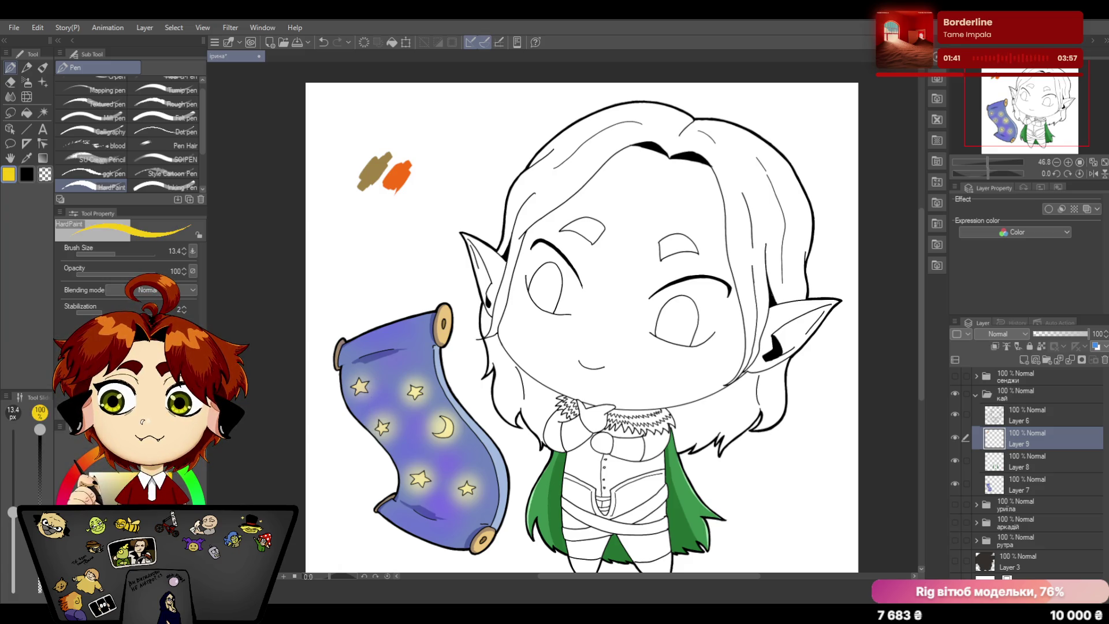
{"action": "left_click_drag", "start_coordinate": [424, 170], "coordinate": [419, 196]}
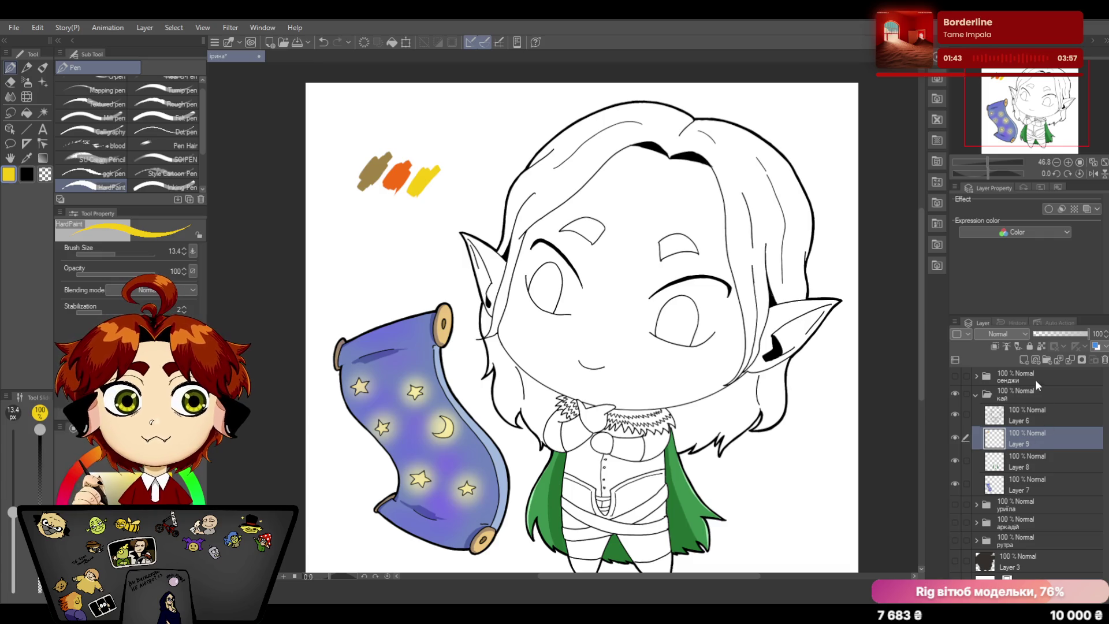
Step: Move Layer 9 beneath Layer 7 and create a new Layer 10 above Layer 8
{"action": "left_click_drag", "start_coordinate": [1022, 436], "coordinate": [1038, 472]}
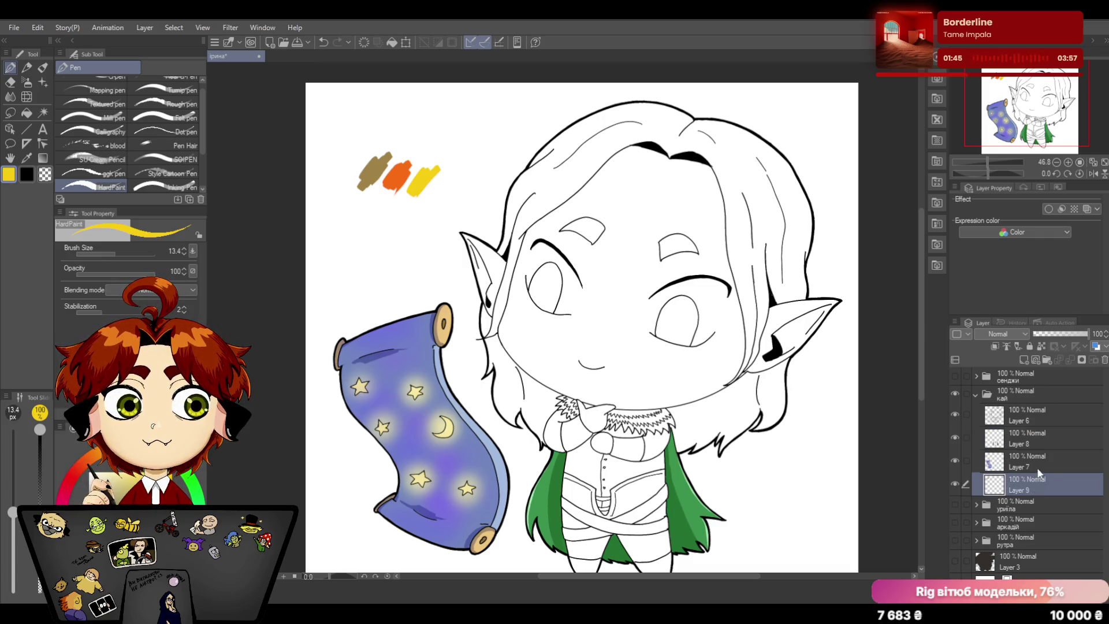
{"action": "left_click", "coordinate": [1038, 438]}
{"action": "left_click", "coordinate": [1025, 358]}
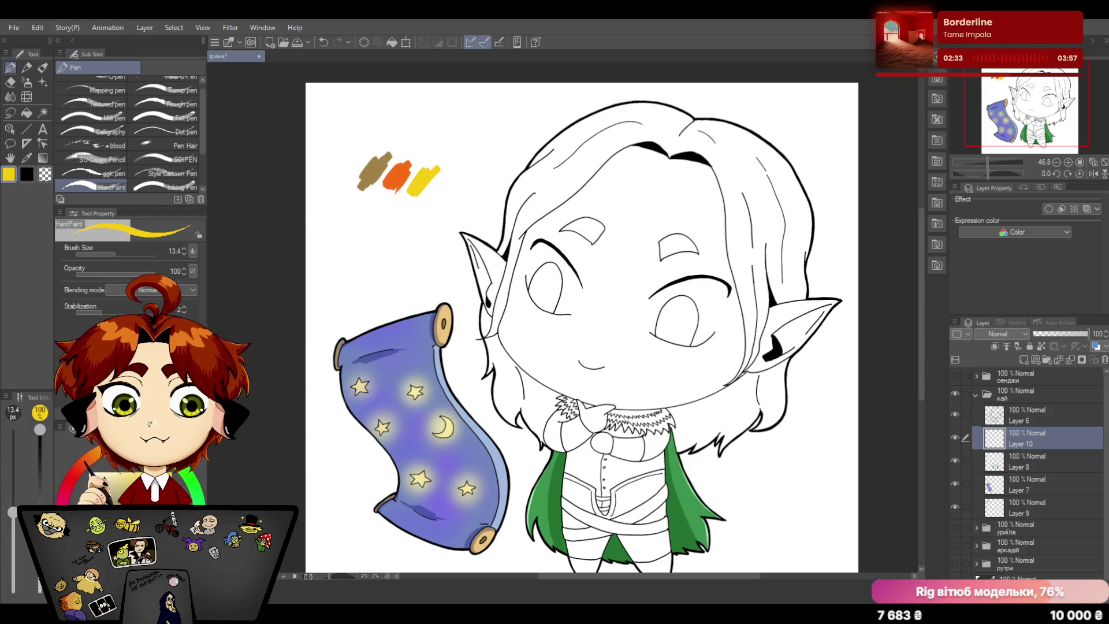
{"action": "left_click_drag", "start_coordinate": [921, 317], "coordinate": [924, 342]}
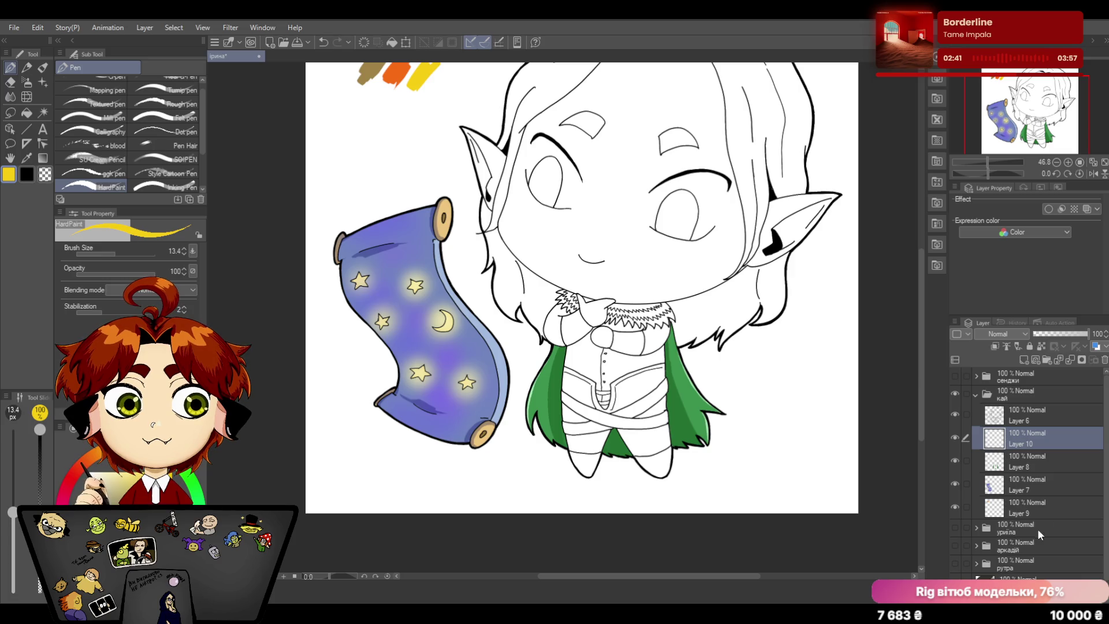
{"action": "scroll", "coordinate": [1105, 423], "scroll_direction": "down", "scroll_amount": 1}
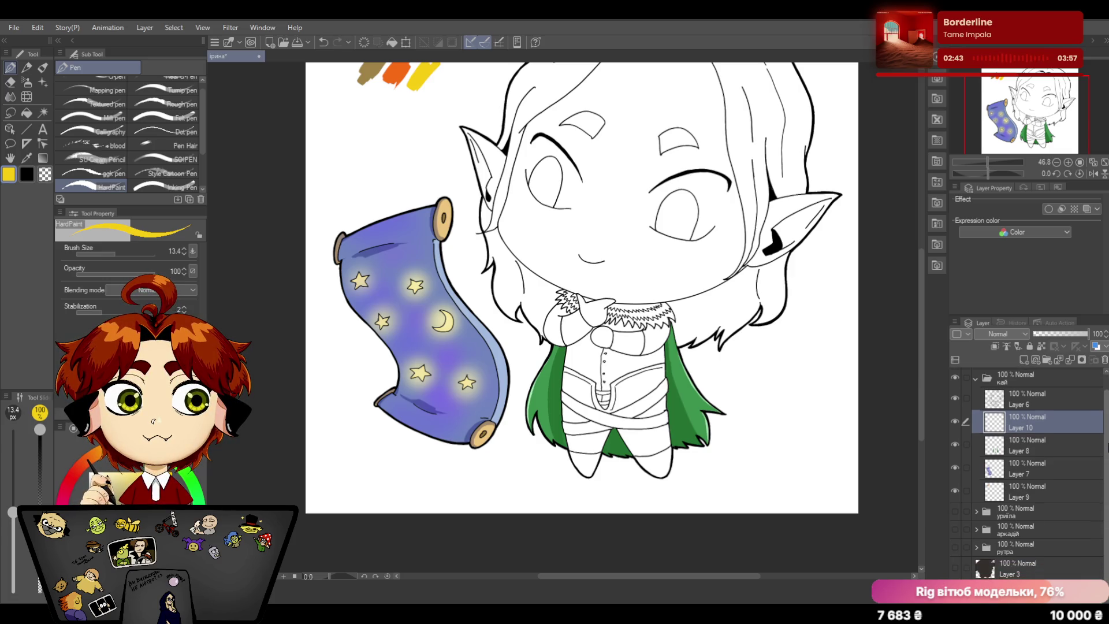
{"action": "left_click", "coordinate": [1025, 495]}
{"action": "left_click", "coordinate": [1027, 469]}
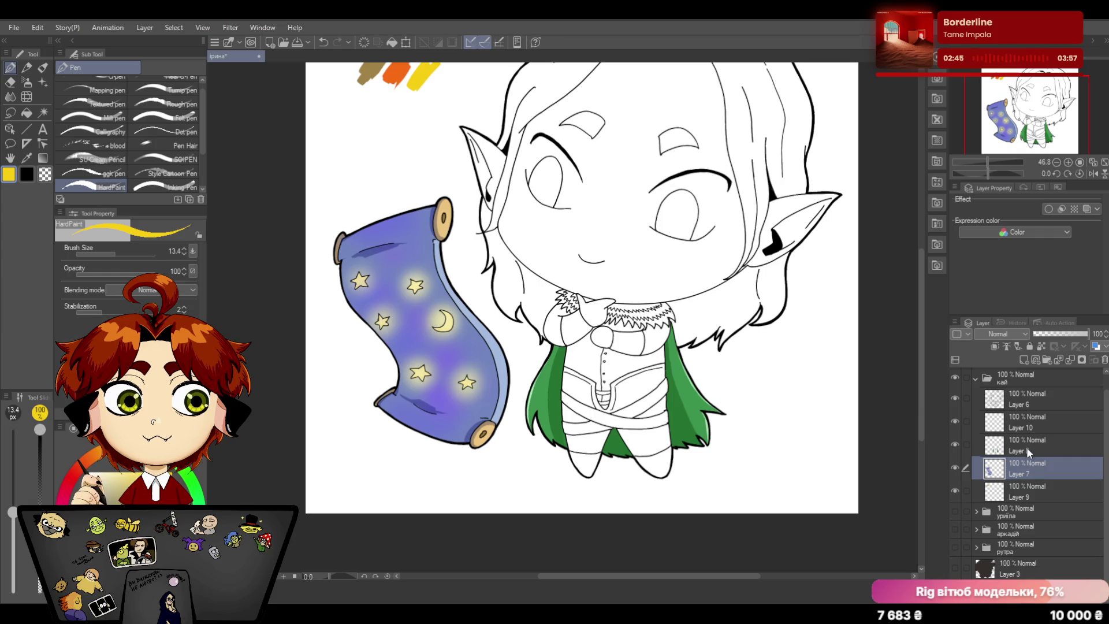
{"action": "left_click", "coordinate": [1027, 447]}
{"action": "left_click", "coordinate": [1027, 427]}
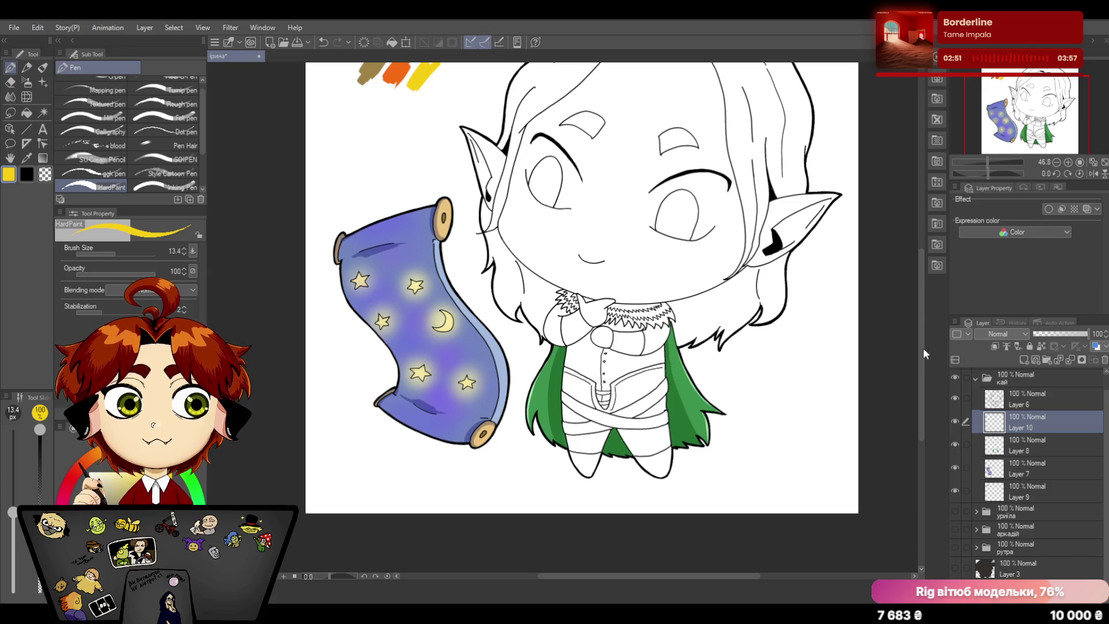
{"action": "left_click_drag", "start_coordinate": [922, 348], "coordinate": [926, 320]}
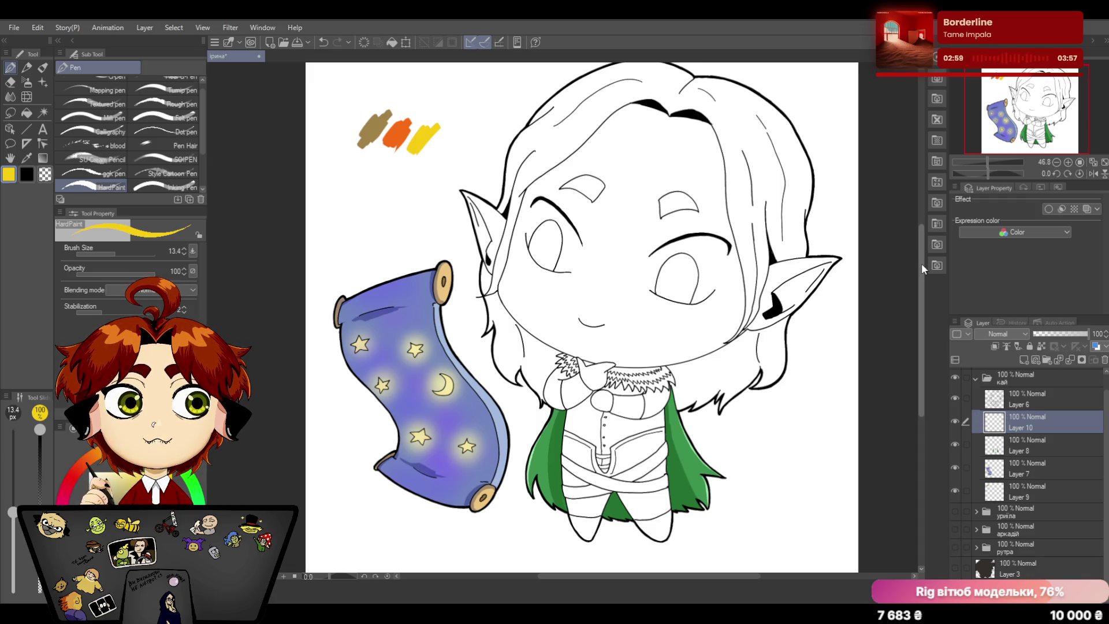
{"action": "mouse_move", "coordinate": [920, 263]}
{"action": "left_mouse_down"}
{"action": "mouse_move", "coordinate": [923, 284]}
{"action": "mouse_move", "coordinate": [924, 263]}
{"action": "left_mouse_up"}
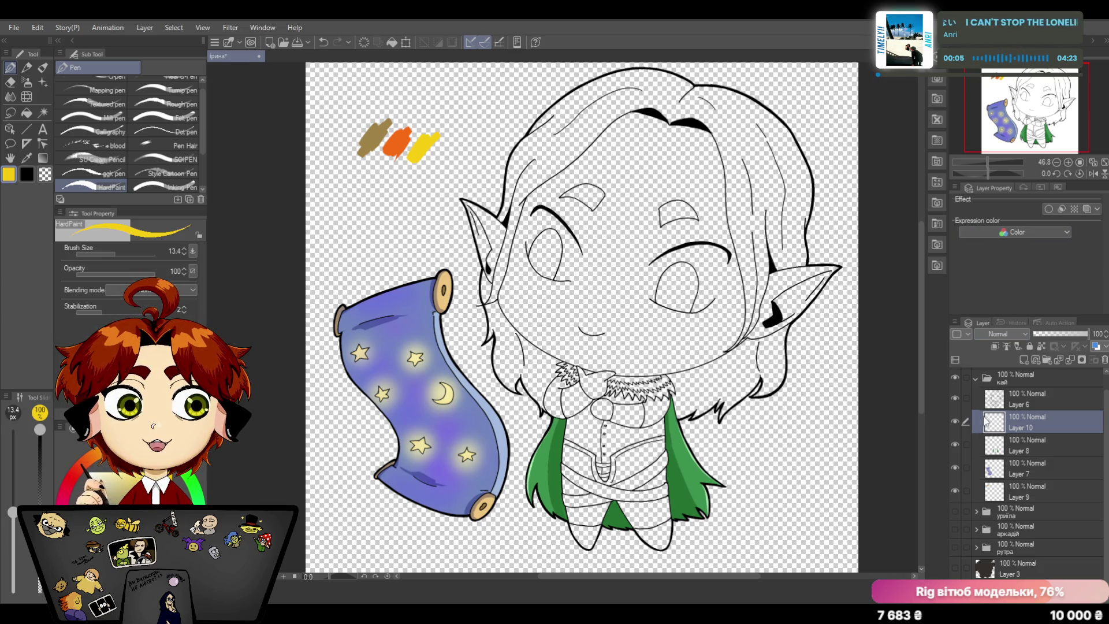
Step: Collapse and re-expand the кай folder, select Layer 10 and set white as the drawing colour
{"action": "left_click", "coordinate": [976, 379]}
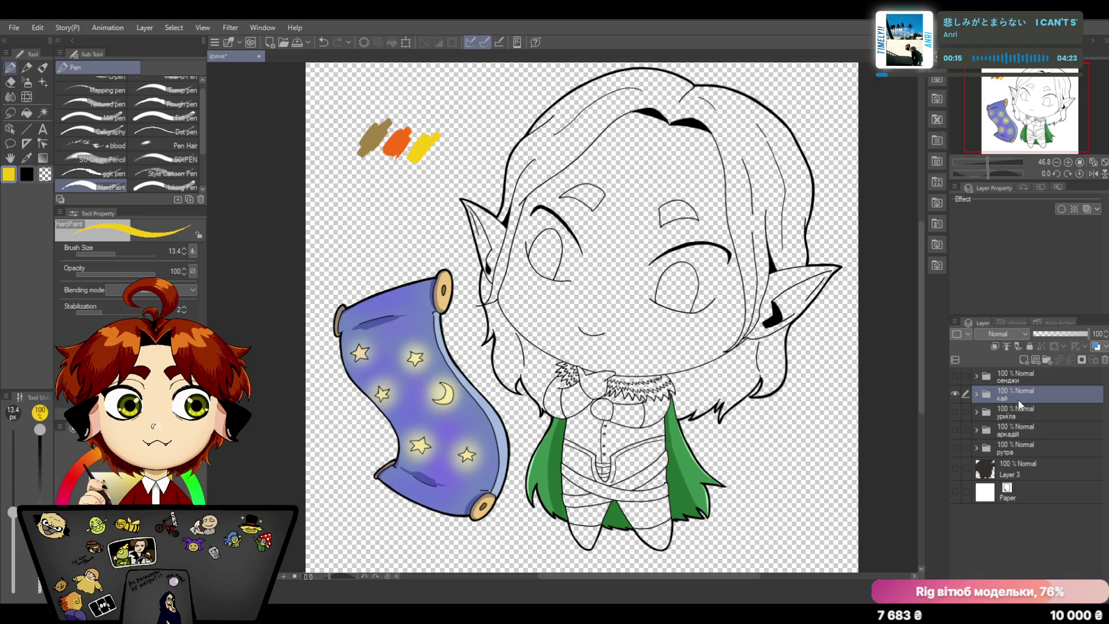
{"action": "left_click", "coordinate": [975, 395]}
{"action": "left_click", "coordinate": [1036, 436]}
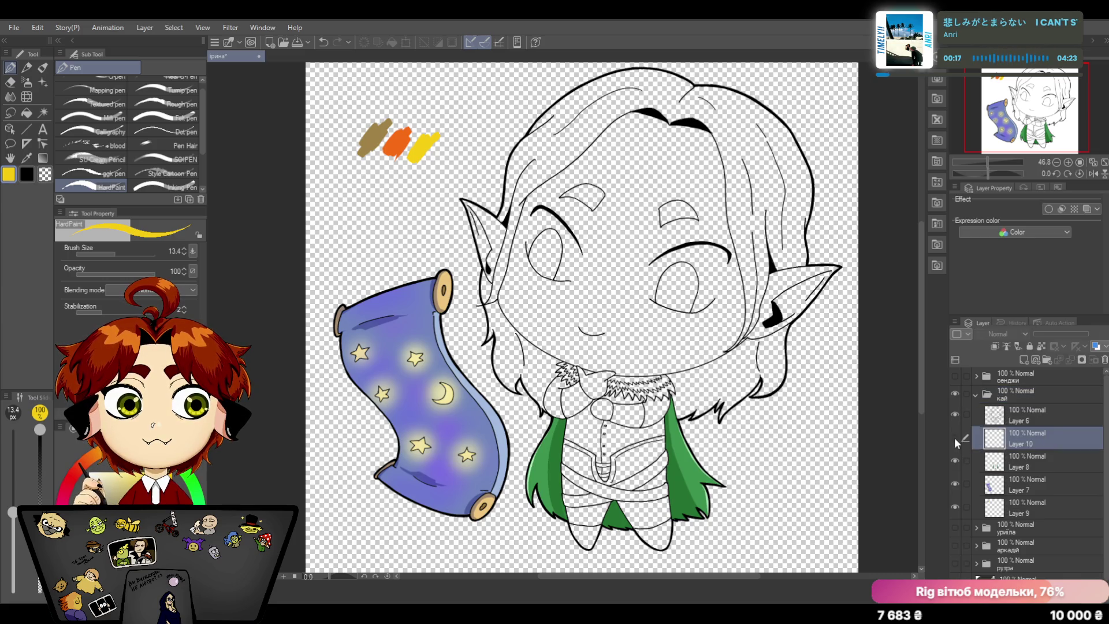
{"action": "left_click", "coordinate": [954, 437]}
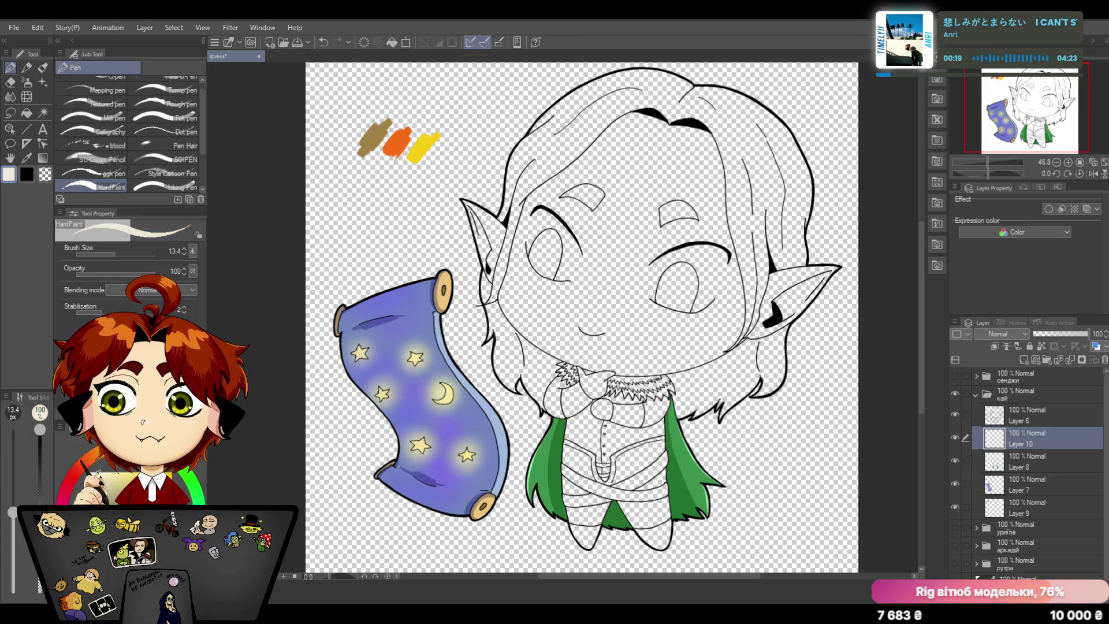
{"action": "left_click", "coordinate": [113, 472]}
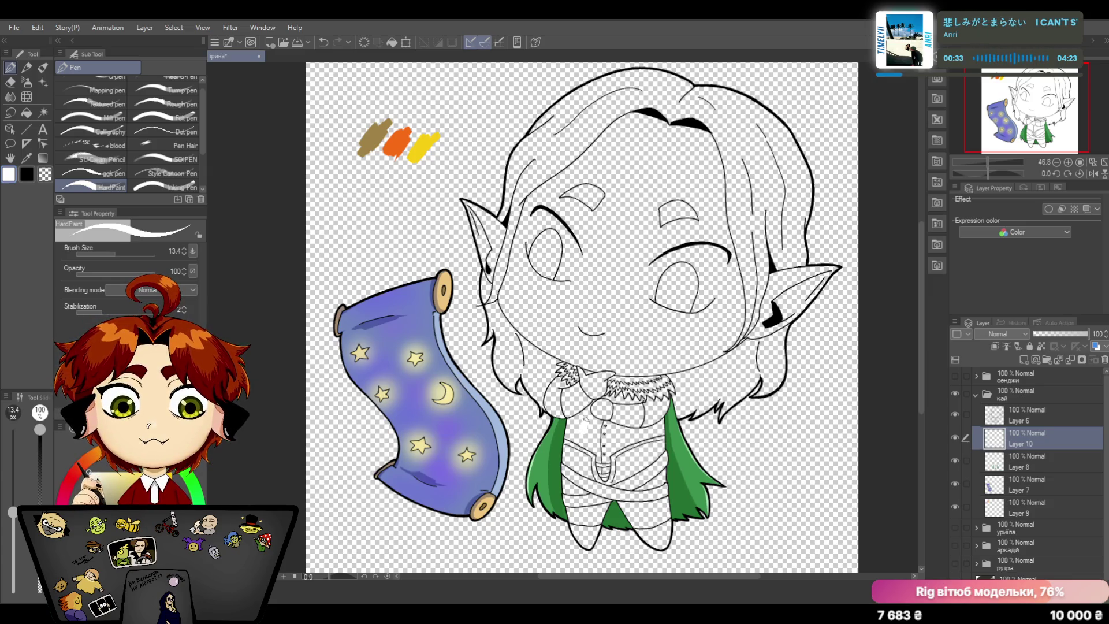
{"action": "scroll", "coordinate": [580, 321], "scroll_direction": "down", "scroll_amount": 2}
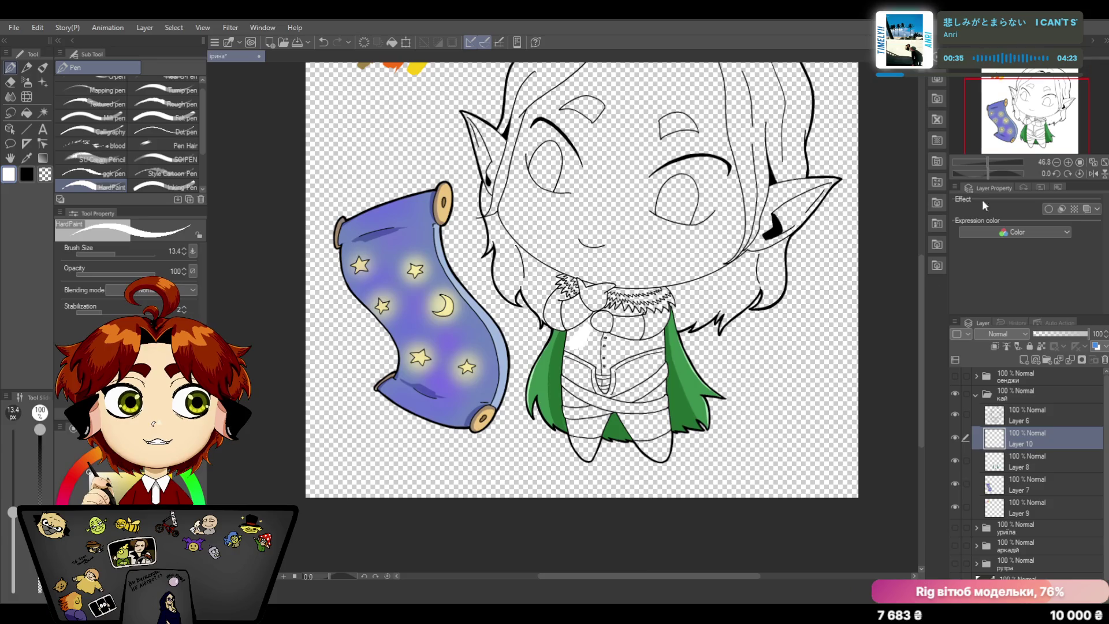
Step: Paint white over the elf's shirt across the chest and lower torso
{"action": "left_click_drag", "start_coordinate": [988, 161], "coordinate": [992, 156]}
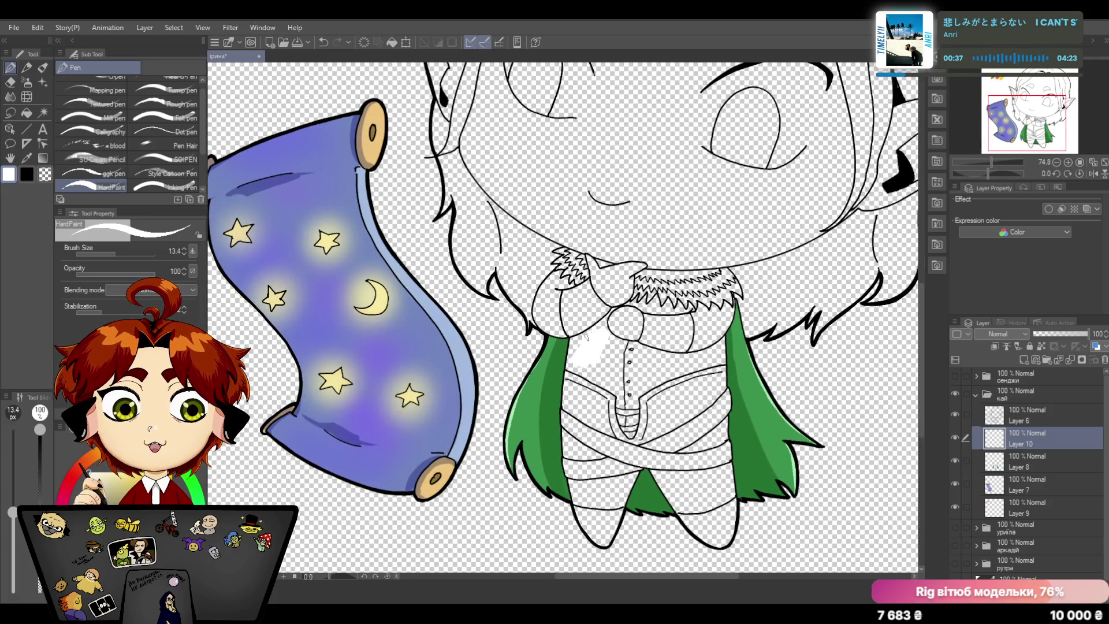
{"action": "left_click_drag", "start_coordinate": [589, 333], "coordinate": [580, 344]}
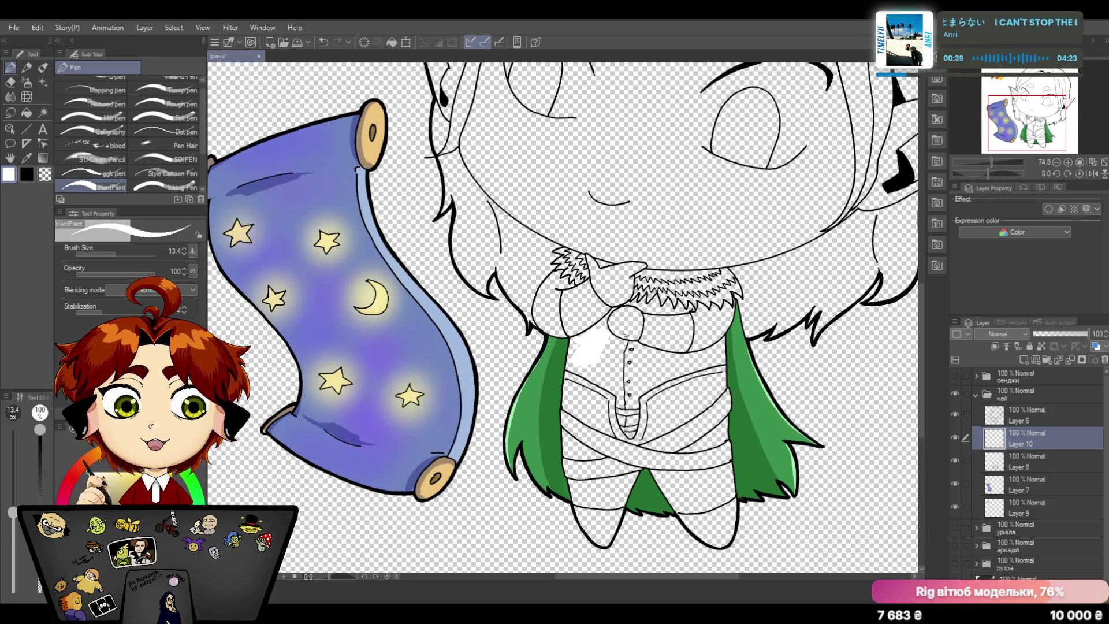
{"action": "mouse_move", "coordinate": [605, 344]}
{"action": "left_mouse_down"}
{"action": "mouse_move", "coordinate": [606, 369]}
{"action": "mouse_move", "coordinate": [571, 338]}
{"action": "mouse_move", "coordinate": [572, 368]}
{"action": "mouse_move", "coordinate": [590, 363]}
{"action": "mouse_move", "coordinate": [616, 390]}
{"action": "mouse_move", "coordinate": [646, 379]}
{"action": "mouse_move", "coordinate": [619, 381]}
{"action": "mouse_move", "coordinate": [617, 340]}
{"action": "left_mouse_up"}
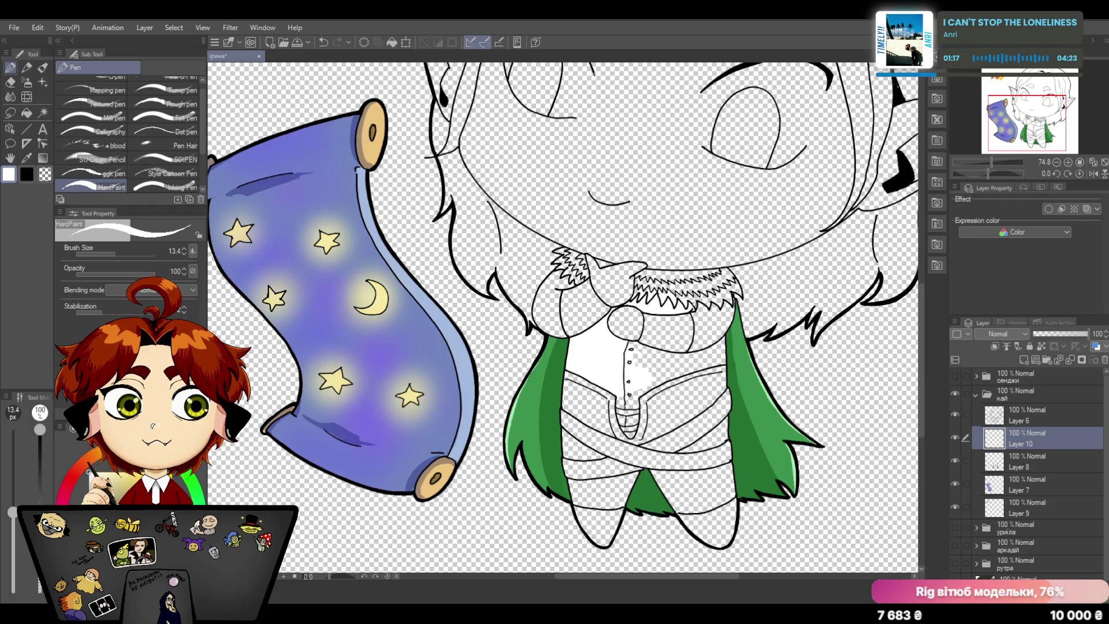
{"action": "mouse_move", "coordinate": [658, 373]}
{"action": "left_mouse_down"}
{"action": "mouse_move", "coordinate": [667, 370]}
{"action": "mouse_move", "coordinate": [637, 342]}
{"action": "left_mouse_up"}
{"action": "mouse_move", "coordinate": [633, 387]}
{"action": "left_mouse_down"}
{"action": "mouse_move", "coordinate": [618, 405]}
{"action": "mouse_move", "coordinate": [628, 432]}
{"action": "mouse_move", "coordinate": [635, 390]}
{"action": "left_mouse_up"}
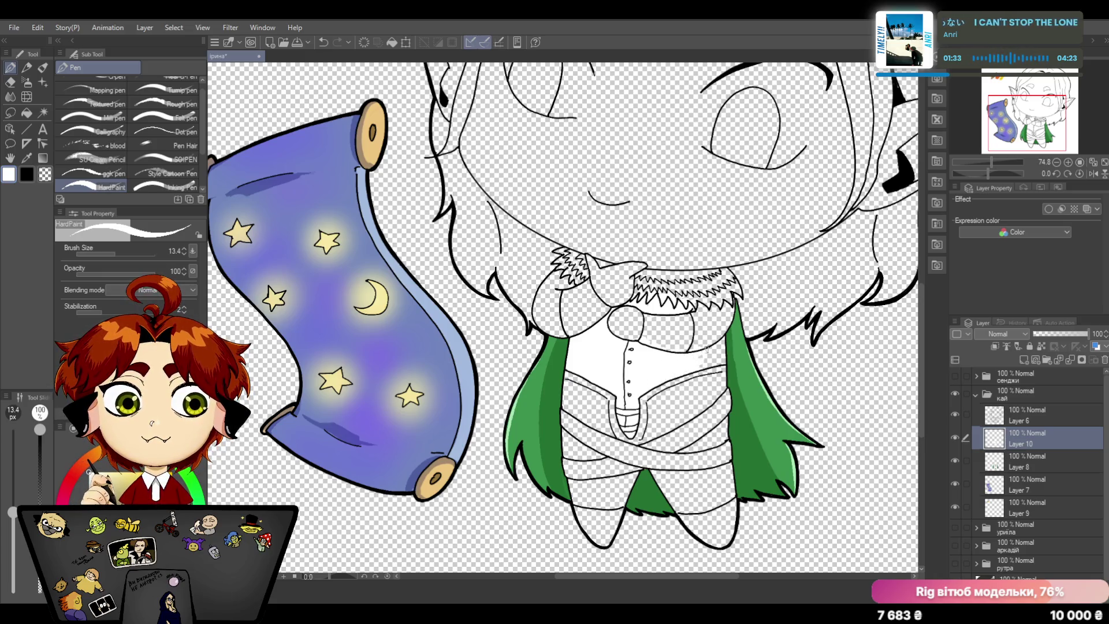
Step: Fill the shirt's edges white, including the gap beside the cape, then switch to the eraser
{"action": "mouse_move", "coordinate": [700, 352]}
{"action": "left_mouse_down"}
{"action": "mouse_move", "coordinate": [705, 366]}
{"action": "mouse_move", "coordinate": [717, 342]}
{"action": "mouse_move", "coordinate": [724, 364]}
{"action": "left_mouse_up"}
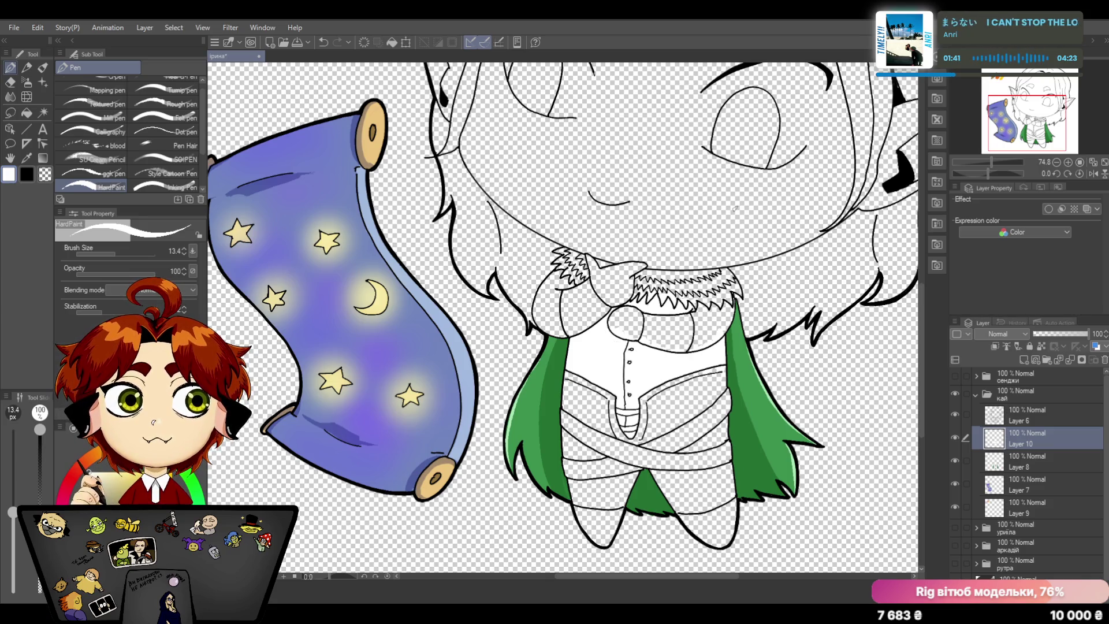
{"action": "mouse_move", "coordinate": [557, 288]}
{"action": "left_mouse_down"}
{"action": "mouse_move", "coordinate": [555, 315]}
{"action": "mouse_move", "coordinate": [546, 318]}
{"action": "mouse_move", "coordinate": [563, 272]}
{"action": "mouse_move", "coordinate": [538, 310]}
{"action": "mouse_move", "coordinate": [566, 333]}
{"action": "left_mouse_up"}
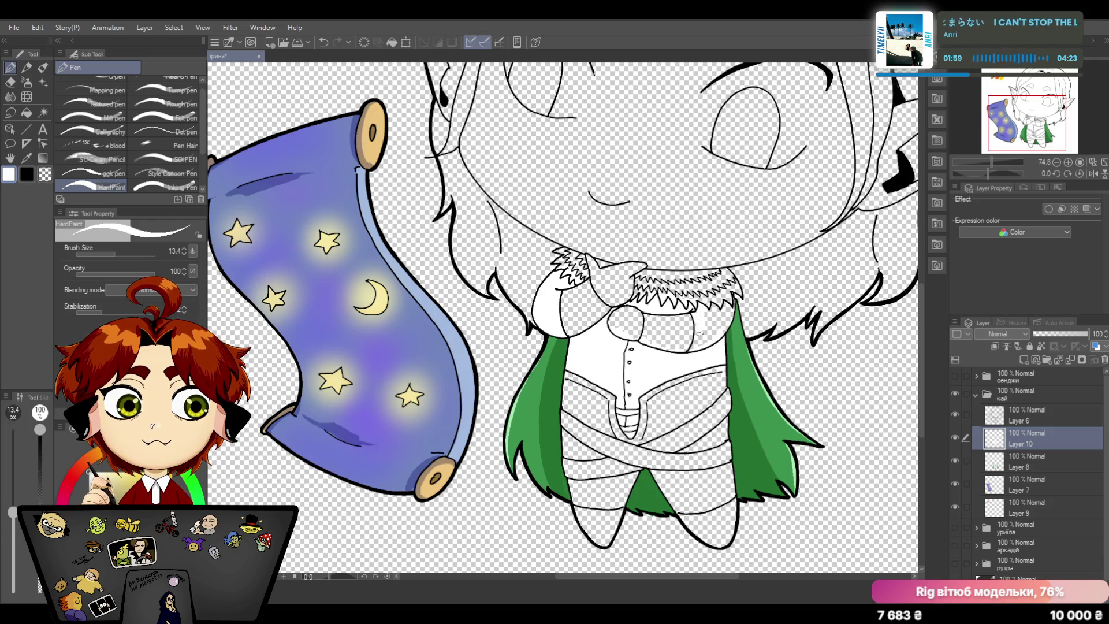
{"action": "left_click_drag", "start_coordinate": [713, 311], "coordinate": [718, 336]}
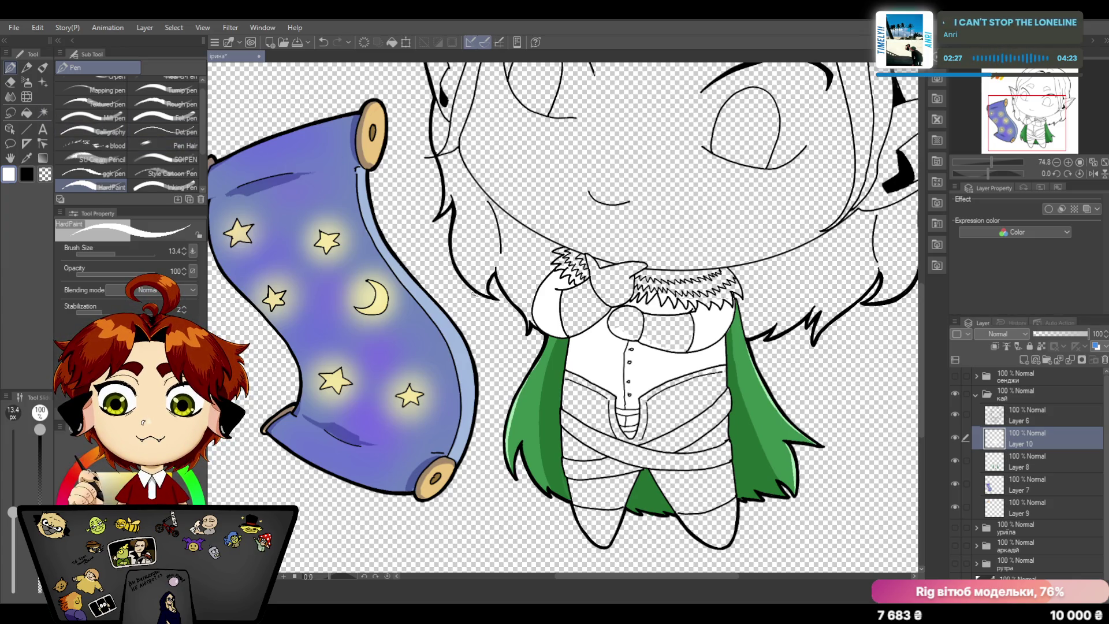
{"action": "key", "text": "e"}
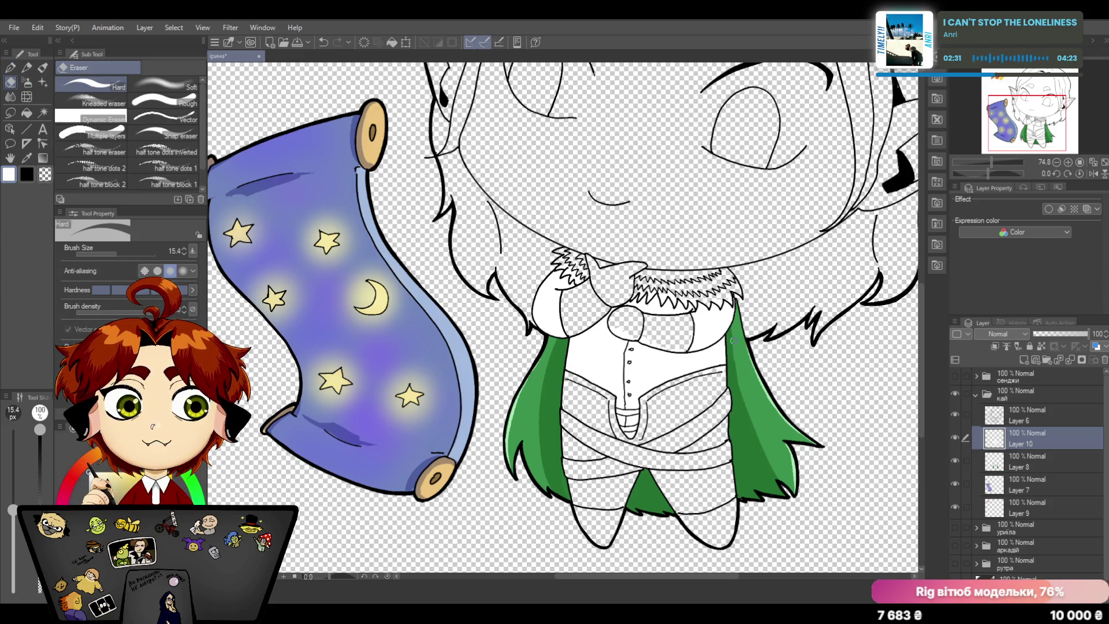
{"action": "key", "text": "p"}
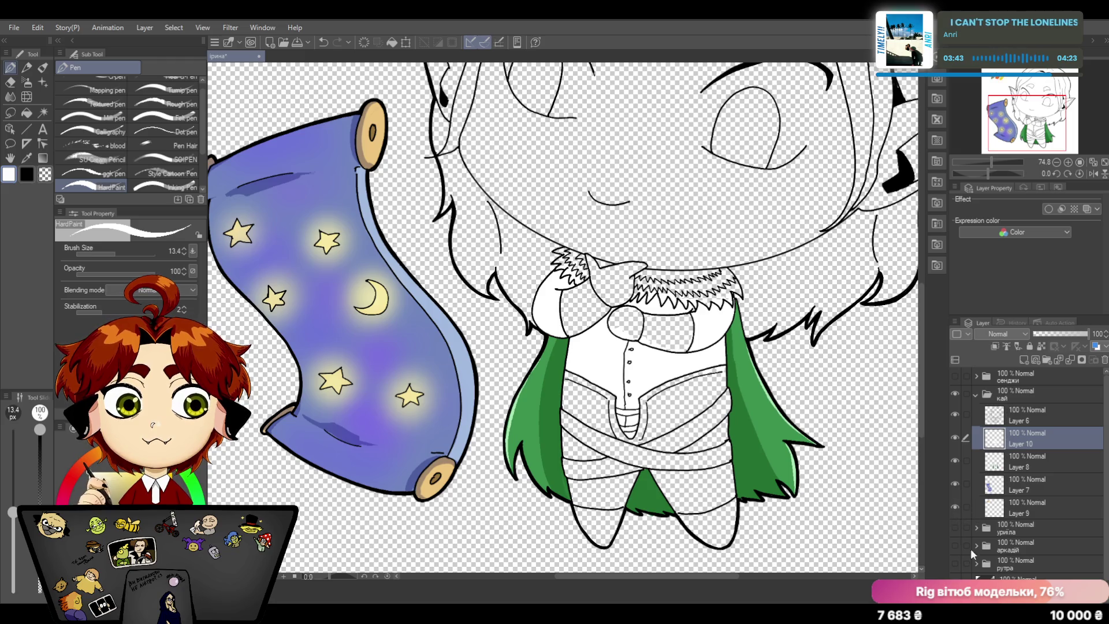
{"action": "scroll", "coordinate": [971, 548], "scroll_direction": "down", "scroll_amount": 1}
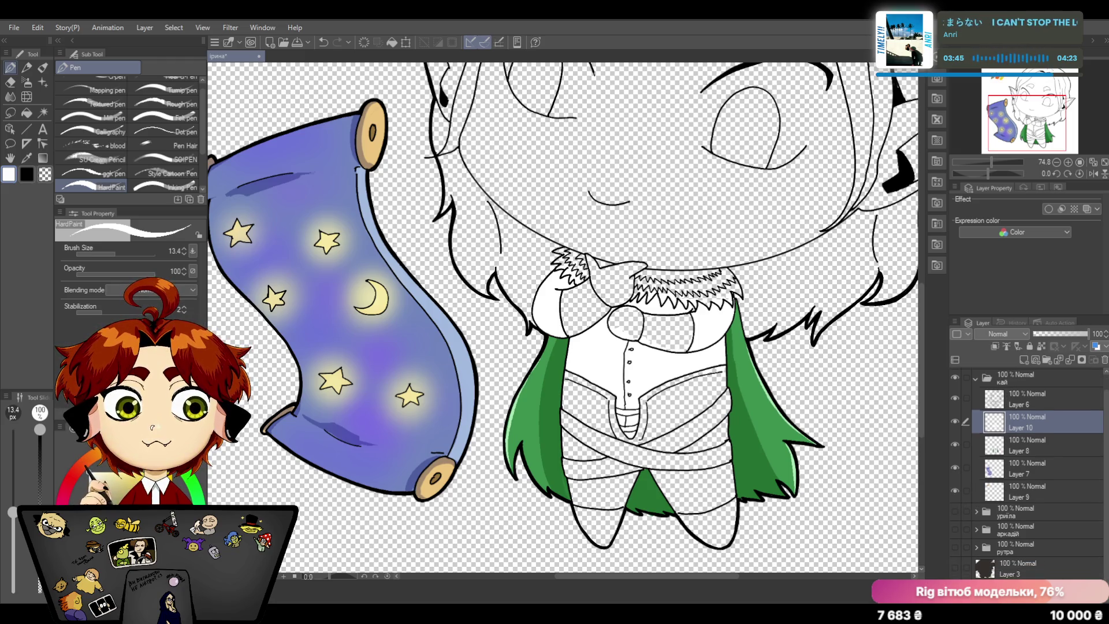
Step: Show the white paper background, pick the tan swatch colour with the Eyedropper and return to the pen
{"action": "left_click", "coordinate": [954, 568]}
{"action": "scroll", "coordinate": [996, 520], "scroll_direction": "up", "scroll_amount": 1}
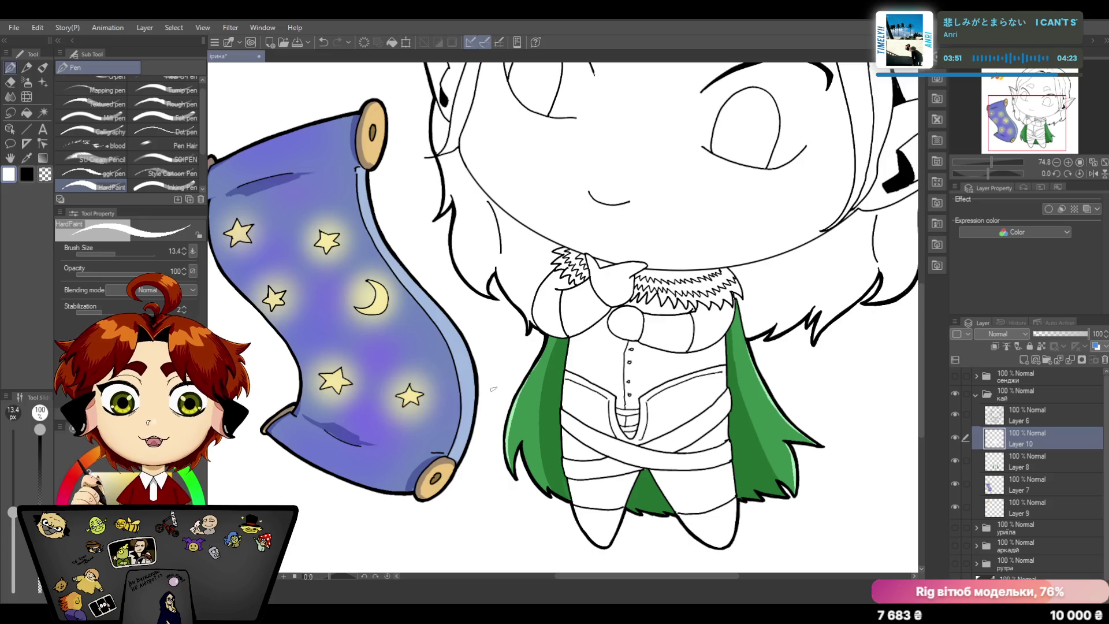
{"action": "left_click_drag", "start_coordinate": [922, 307], "coordinate": [921, 265]}
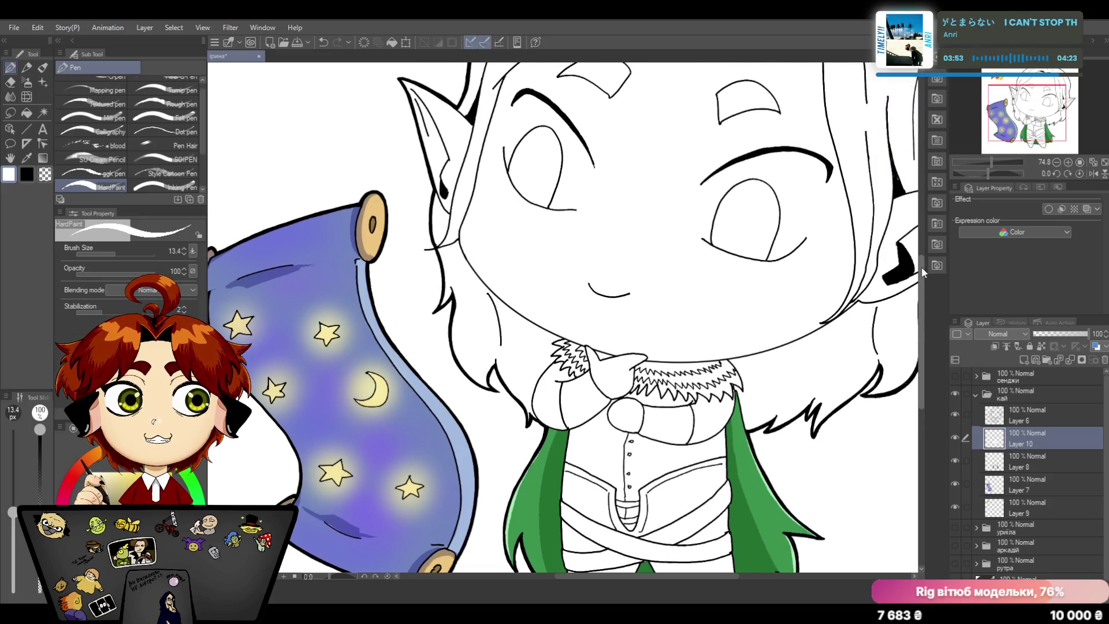
{"action": "left_click", "coordinate": [26, 156]}
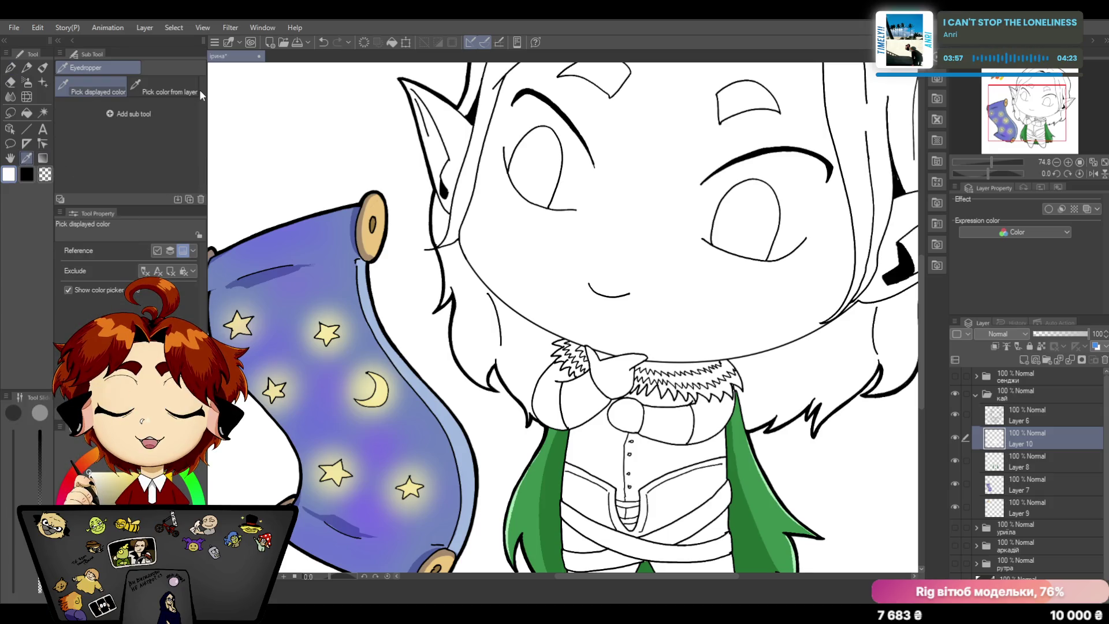
{"action": "scroll", "coordinate": [920, 276], "scroll_direction": "down", "scroll_amount": 2}
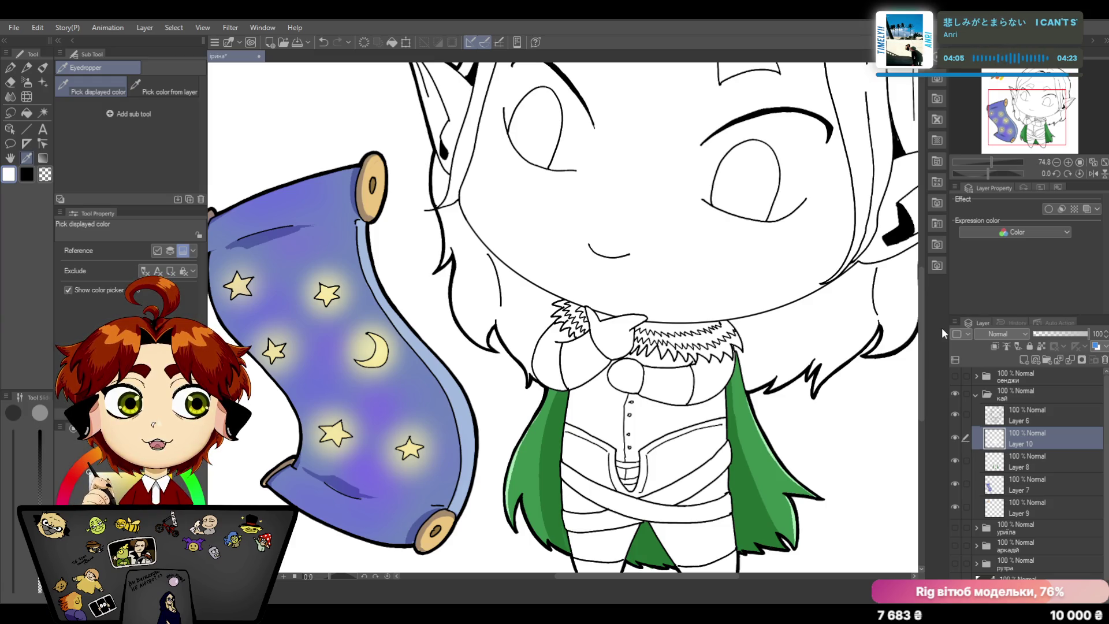
{"action": "scroll", "coordinate": [988, 163], "scroll_direction": "down", "scroll_amount": 3}
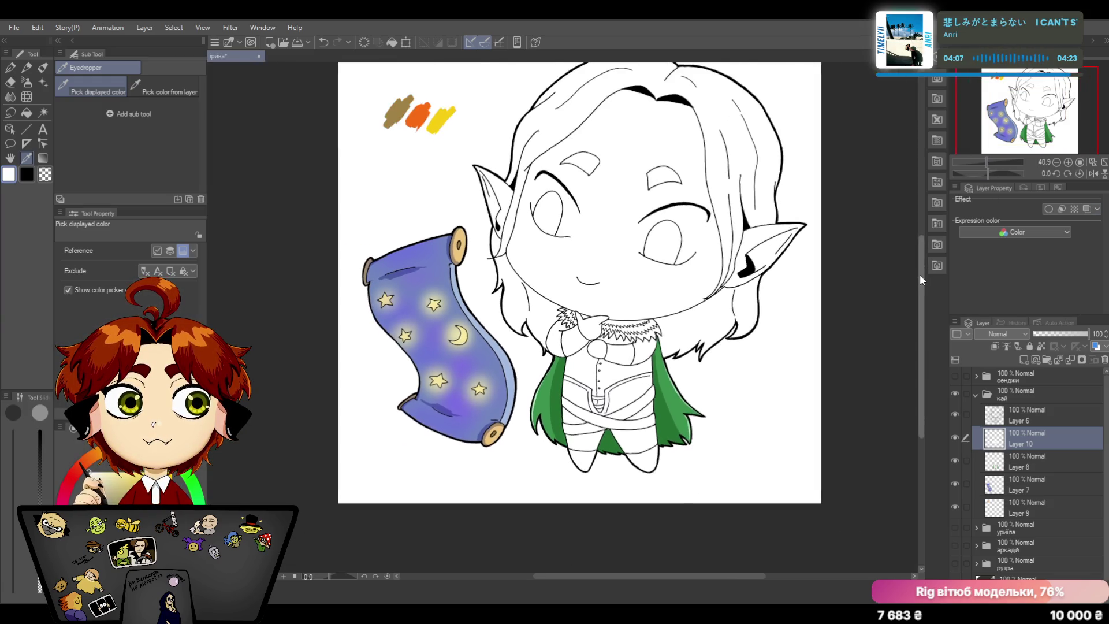
{"action": "left_click", "coordinate": [396, 186]}
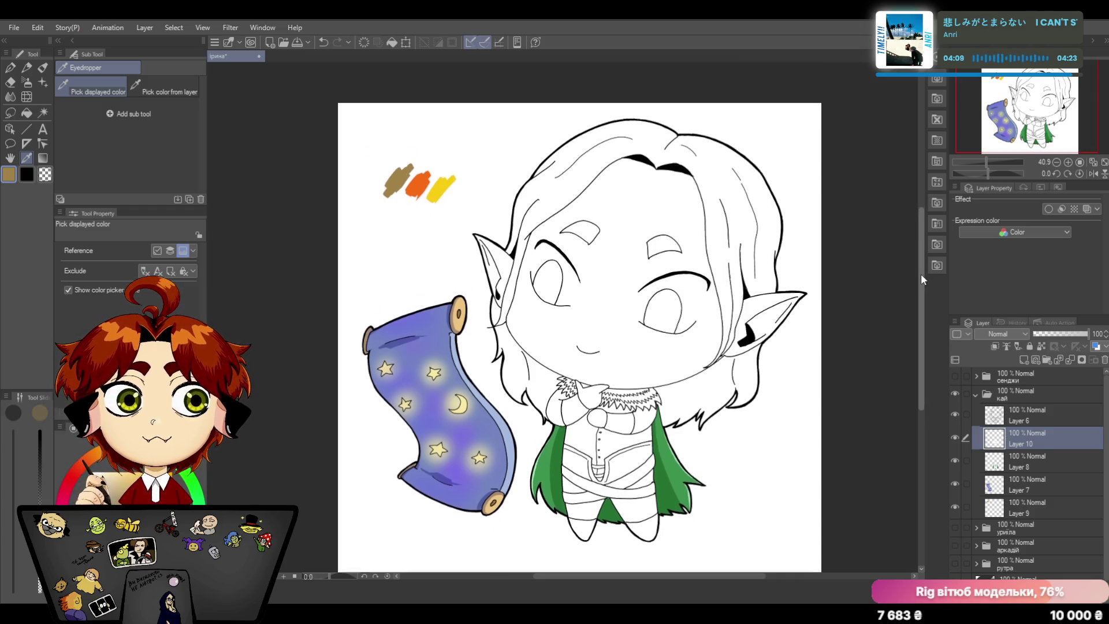
{"action": "left_click_drag", "start_coordinate": [920, 273], "coordinate": [922, 310]}
{"action": "left_click_drag", "start_coordinate": [988, 160], "coordinate": [992, 161]}
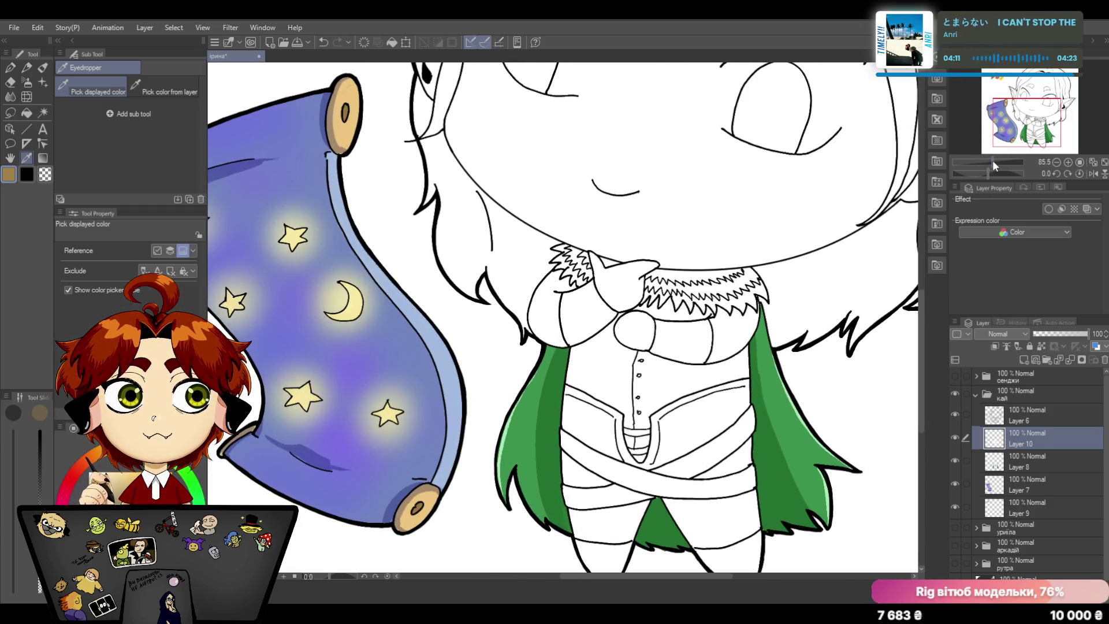
{"action": "left_click", "coordinate": [10, 69]}
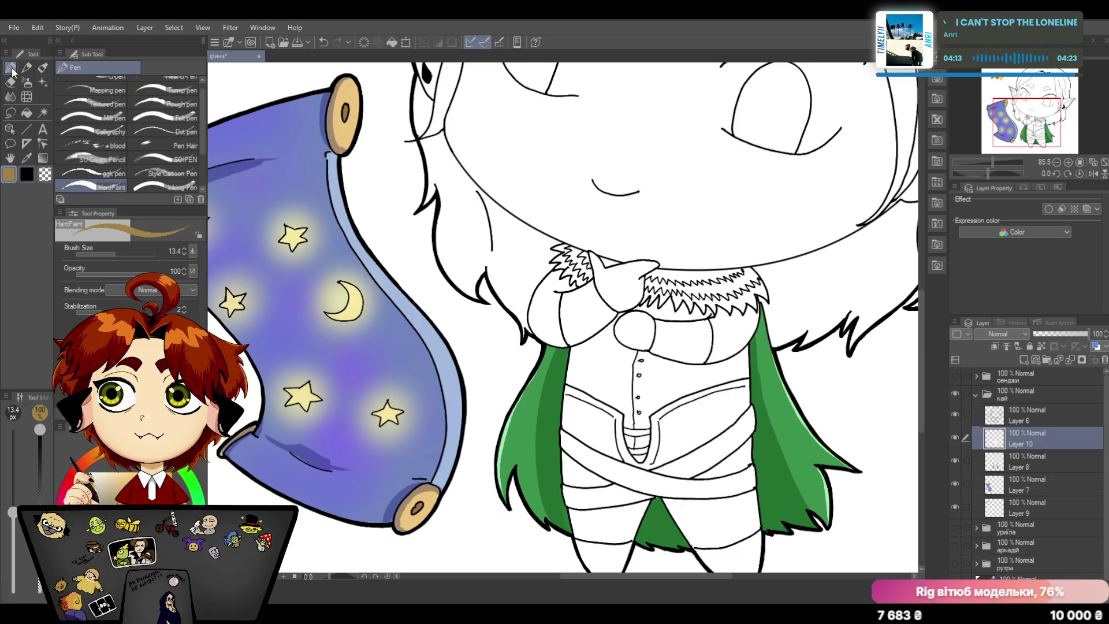
Step: Paint tan inside the belt loop, undo once, zoom out and switch to a finer inking brush
{"action": "left_click_drag", "start_coordinate": [638, 453], "coordinate": [646, 462]}
{"action": "key", "text": "ctrl+z"}
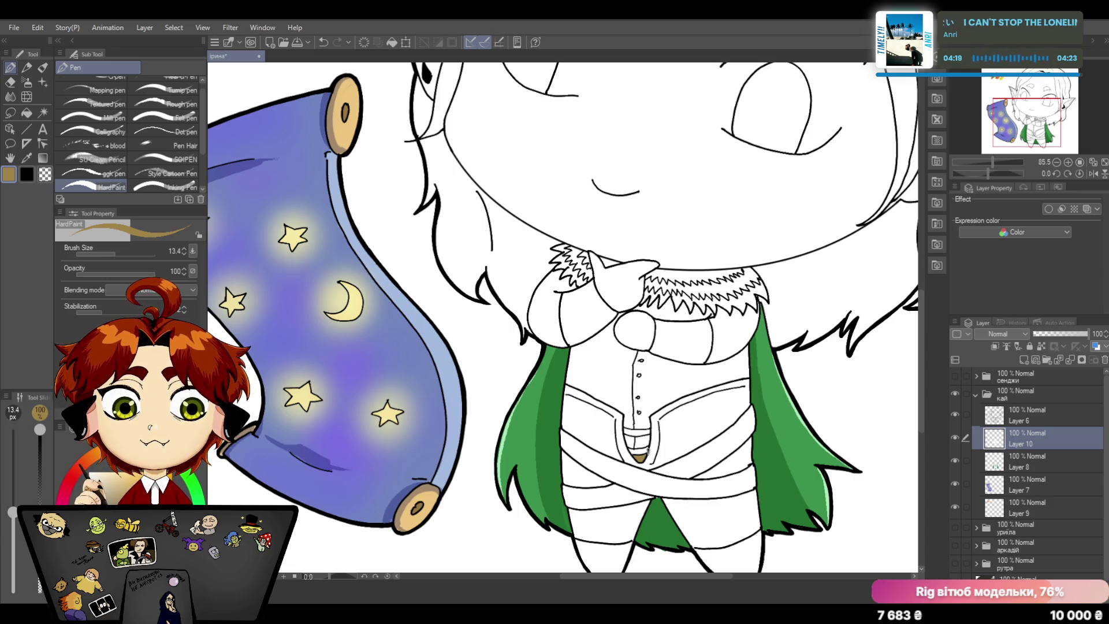
{"action": "left_click", "coordinate": [987, 160]}
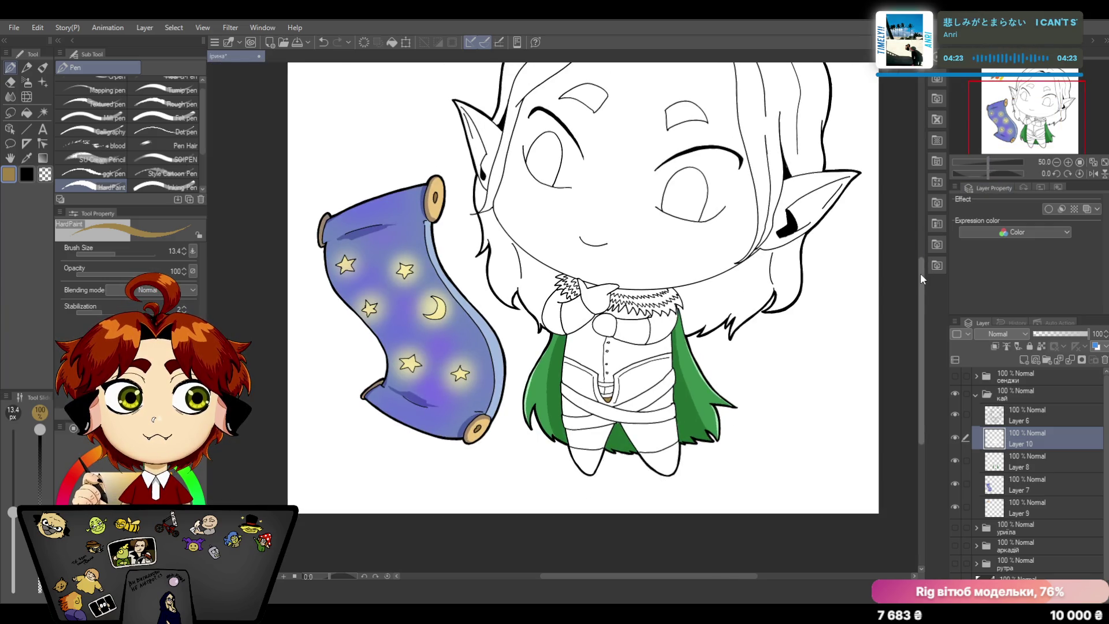
{"action": "left_click_drag", "start_coordinate": [920, 272], "coordinate": [921, 290]}
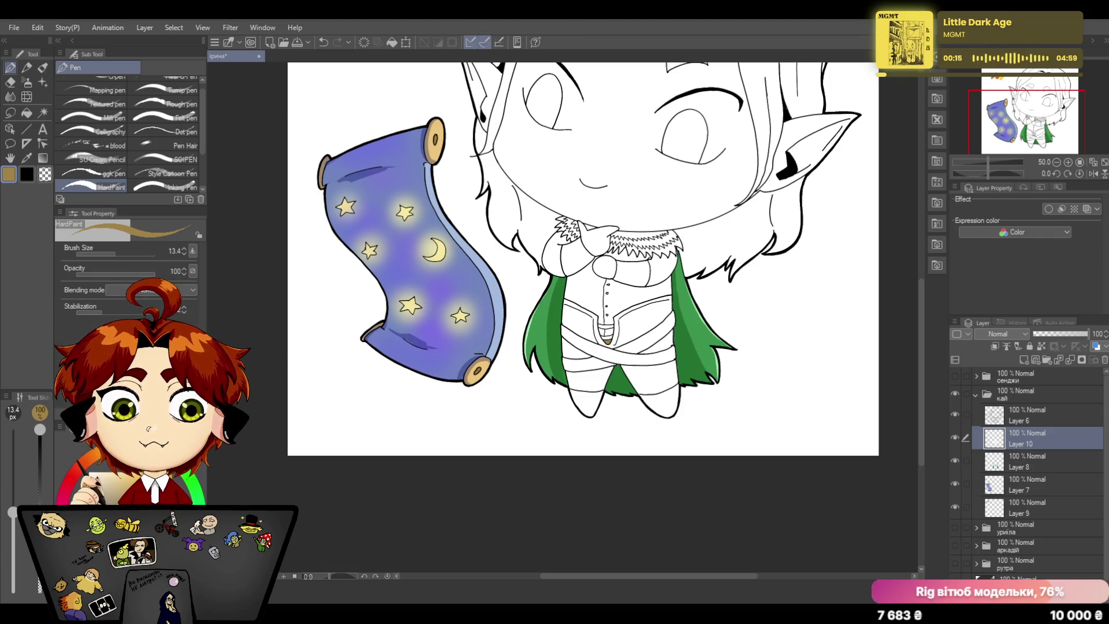
{"action": "left_click", "coordinate": [169, 187]}
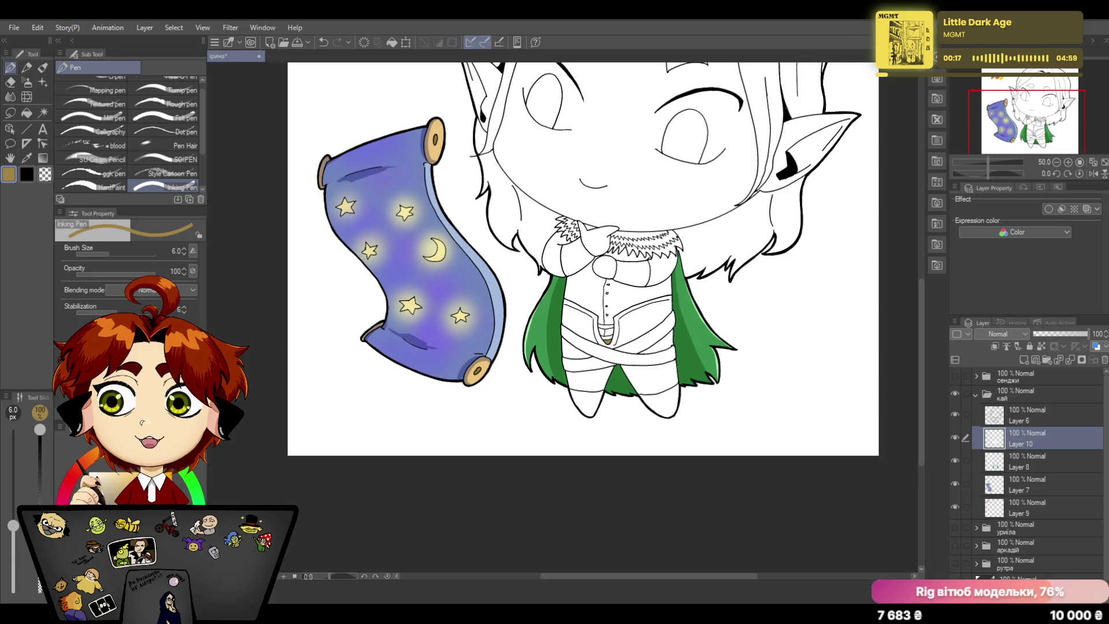
Step: Switch to black on Layer 6 with a thinner brush and draw a thin line across the bandaged torso
{"action": "key", "text": "d"}
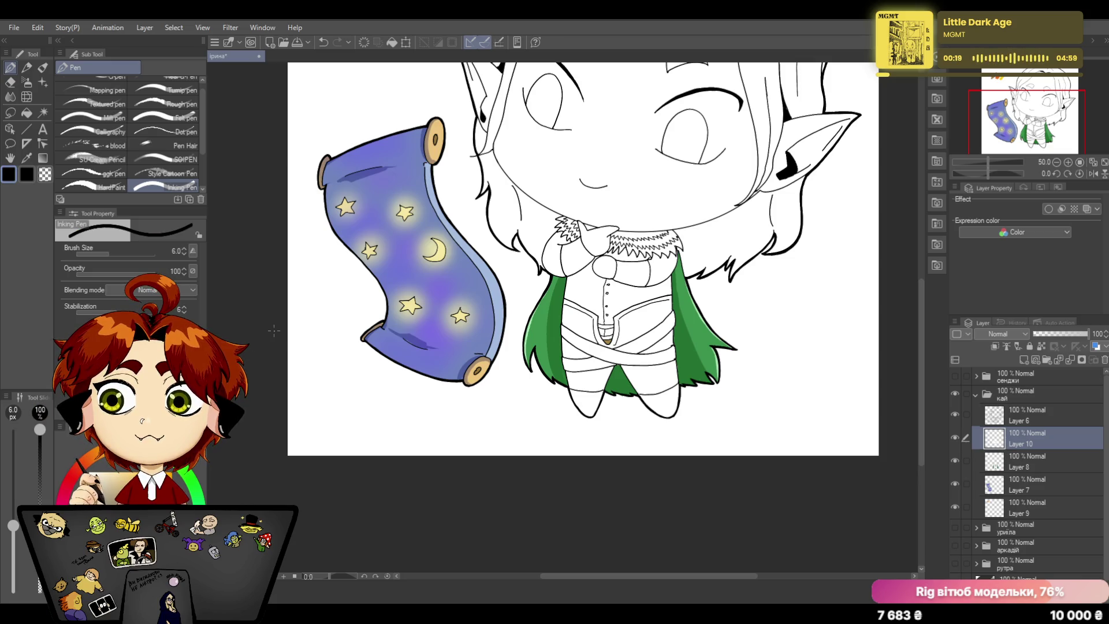
{"action": "left_click", "coordinate": [1043, 418]}
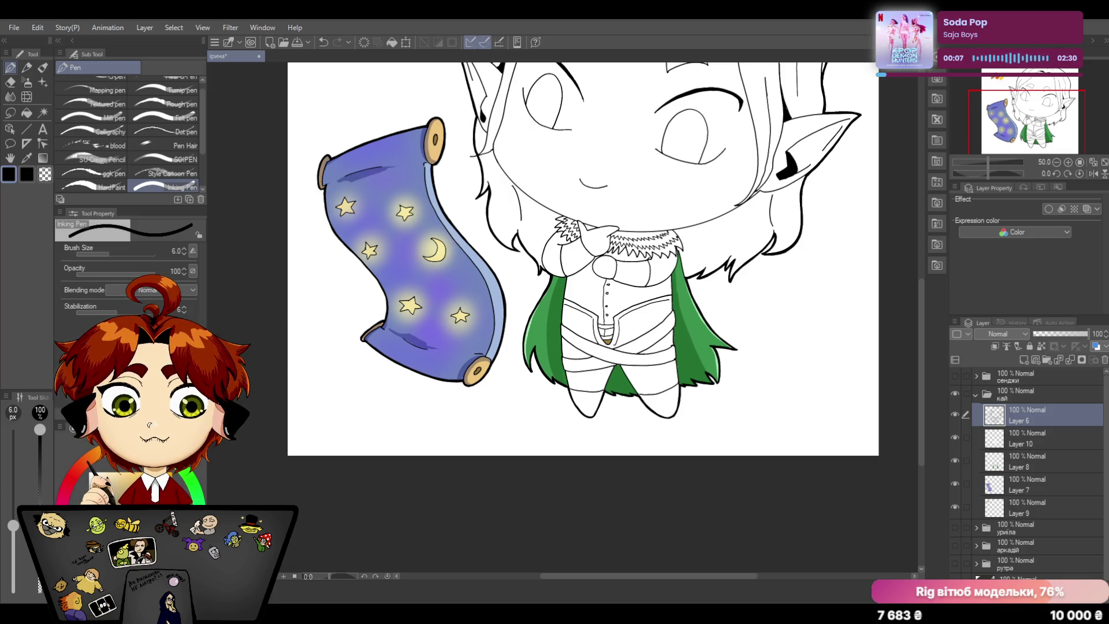
{"action": "left_click", "coordinate": [183, 252]}
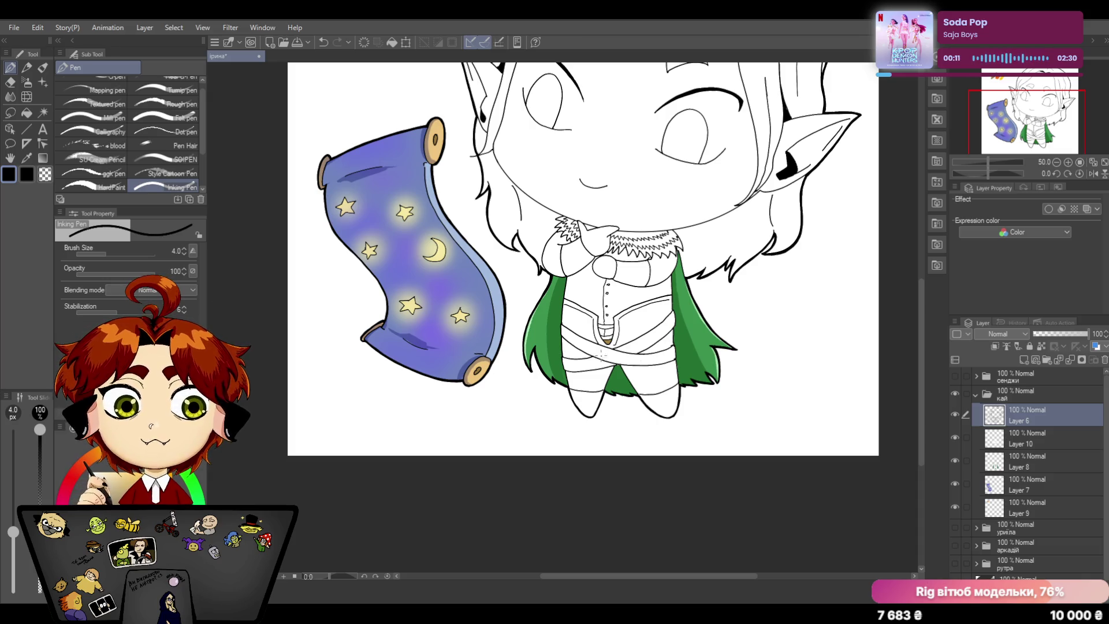
{"action": "left_click_drag", "start_coordinate": [561, 355], "coordinate": [594, 353]}
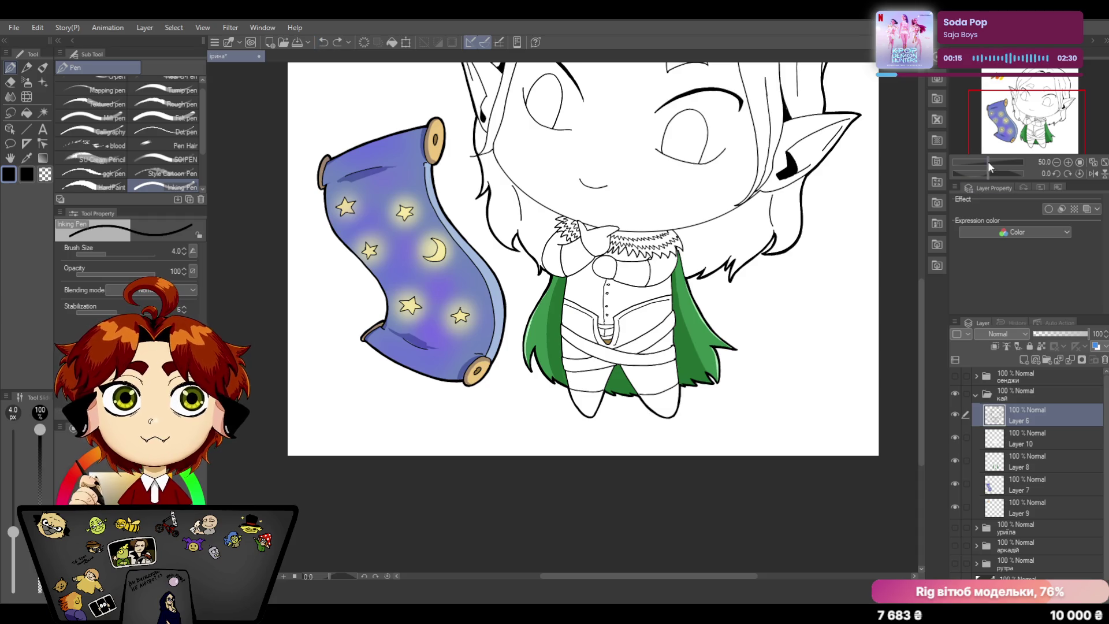
Step: Ink lines along the waist bandage's lower and right edges
{"action": "left_click_drag", "start_coordinate": [988, 161], "coordinate": [997, 161]}
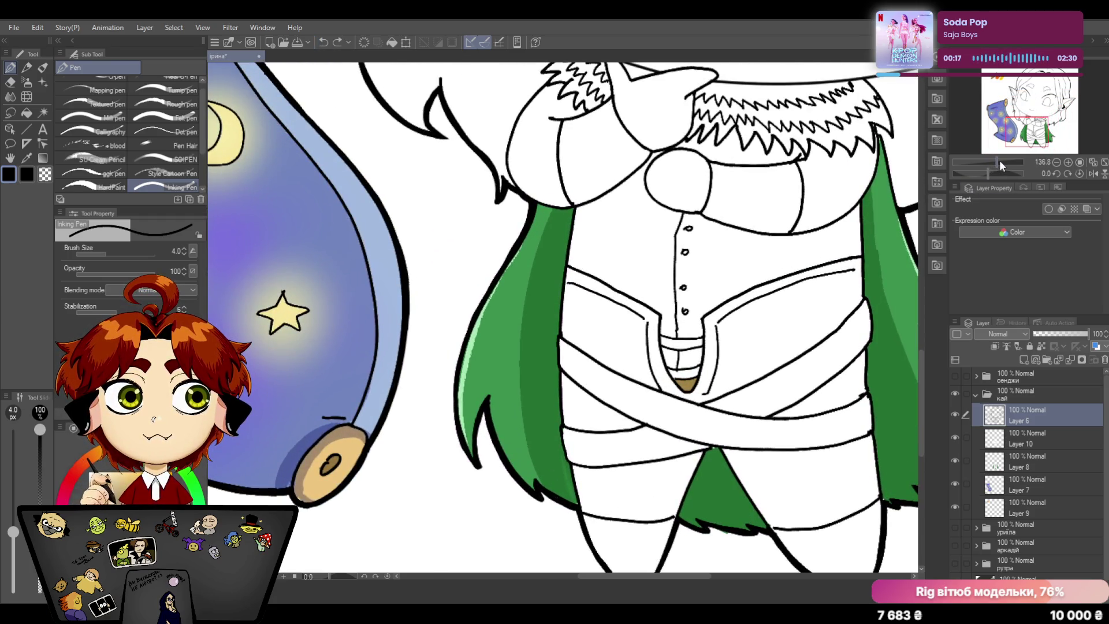
{"action": "left_click_drag", "start_coordinate": [561, 410], "coordinate": [640, 424]}
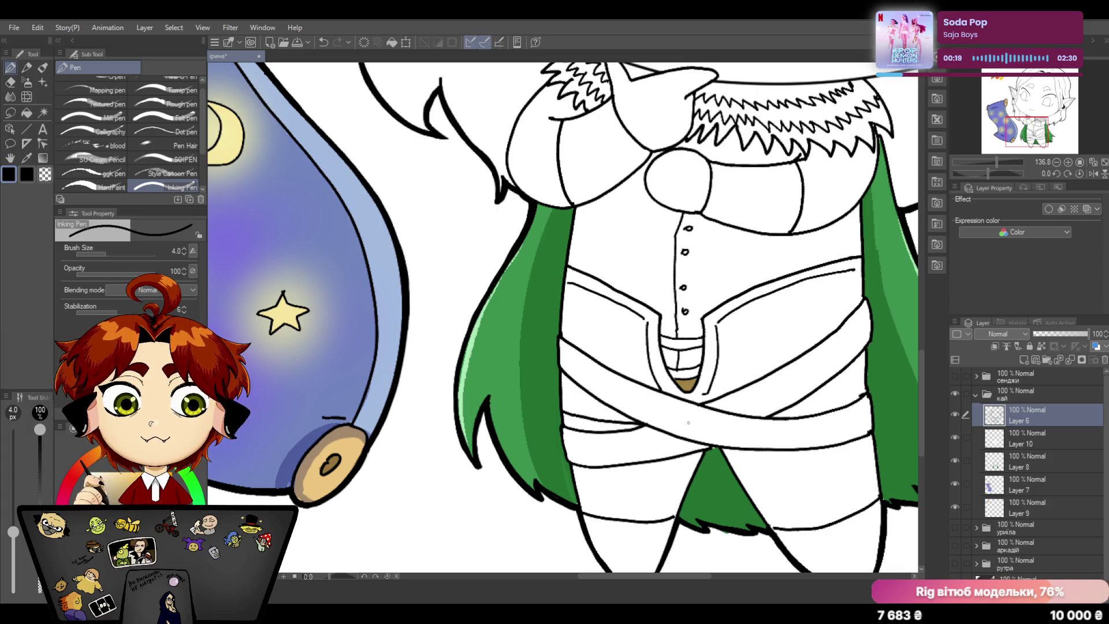
{"action": "left_click_drag", "start_coordinate": [771, 416], "coordinate": [868, 385]}
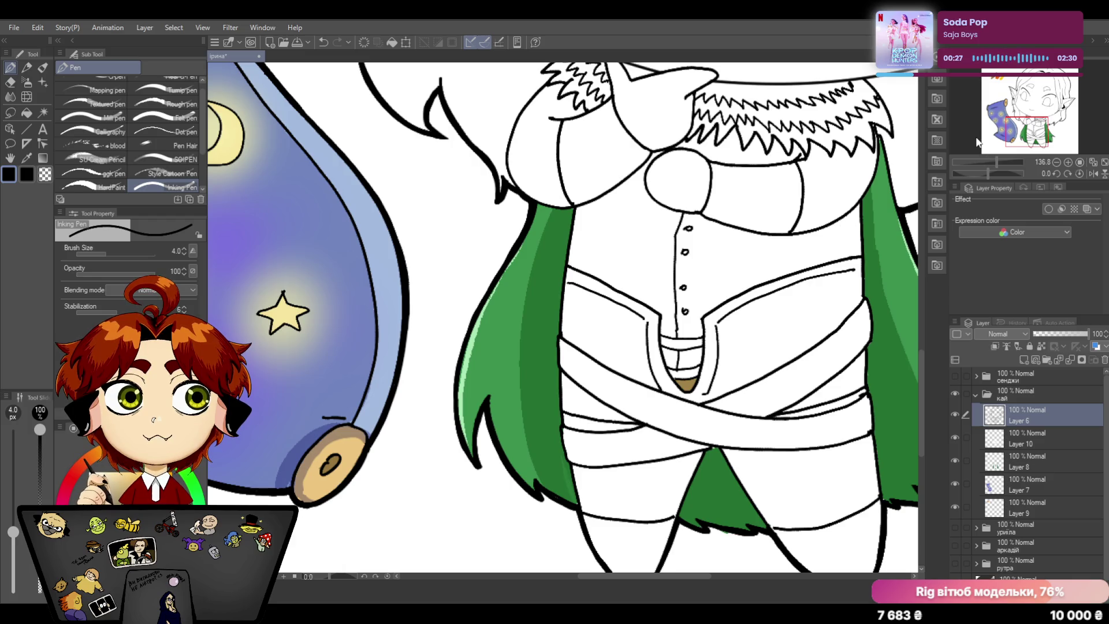
{"action": "scroll", "coordinate": [995, 162], "scroll_direction": "down", "scroll_amount": 1}
{"action": "scroll", "coordinate": [995, 162], "scroll_direction": "down", "scroll_amount": 2}
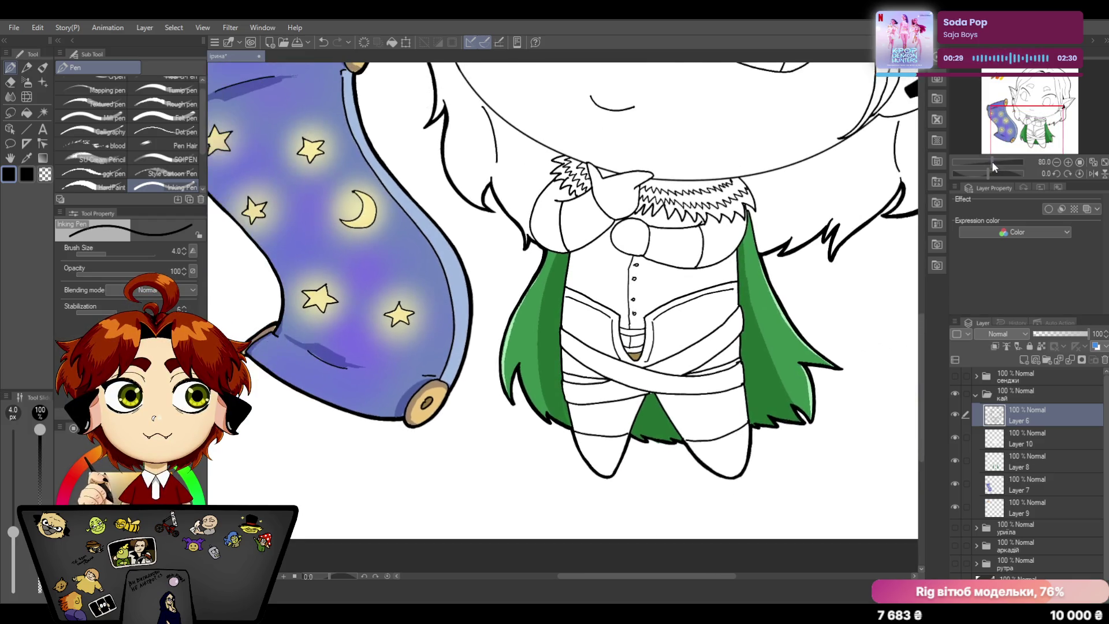
{"action": "scroll", "coordinate": [992, 161], "scroll_direction": "down", "scroll_amount": 2}
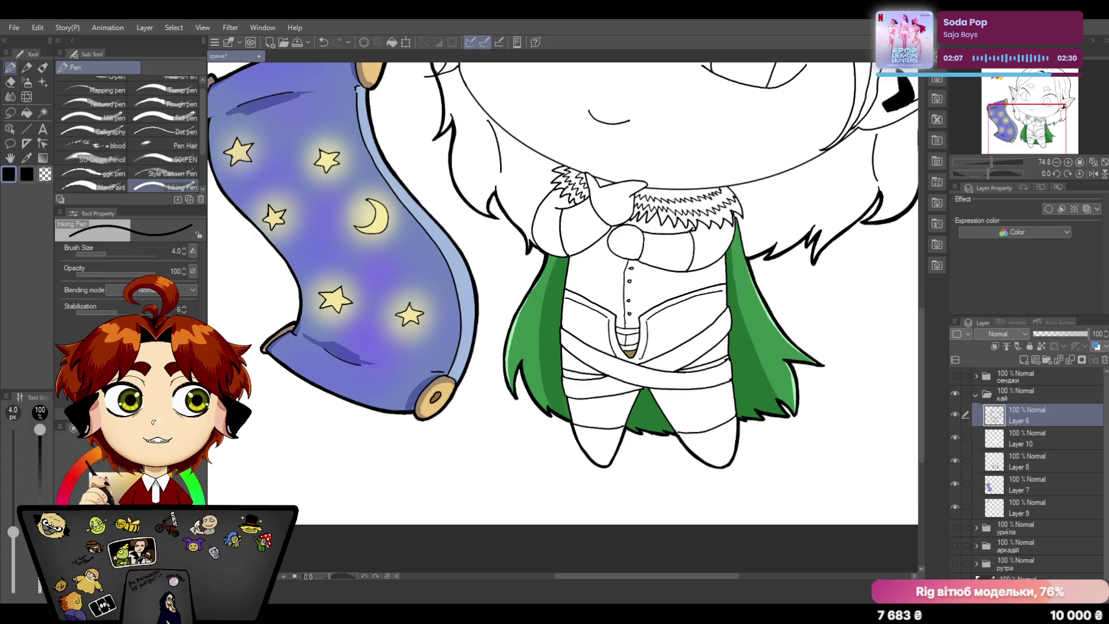
Step: Select Layer 10 and sample the tan from the belt buckle with the Eyedropper
{"action": "mouse_move", "coordinate": [989, 162]}
{"action": "left_mouse_down"}
{"action": "mouse_move", "coordinate": [976, 162]}
{"action": "mouse_move", "coordinate": [999, 160]}
{"action": "left_mouse_up"}
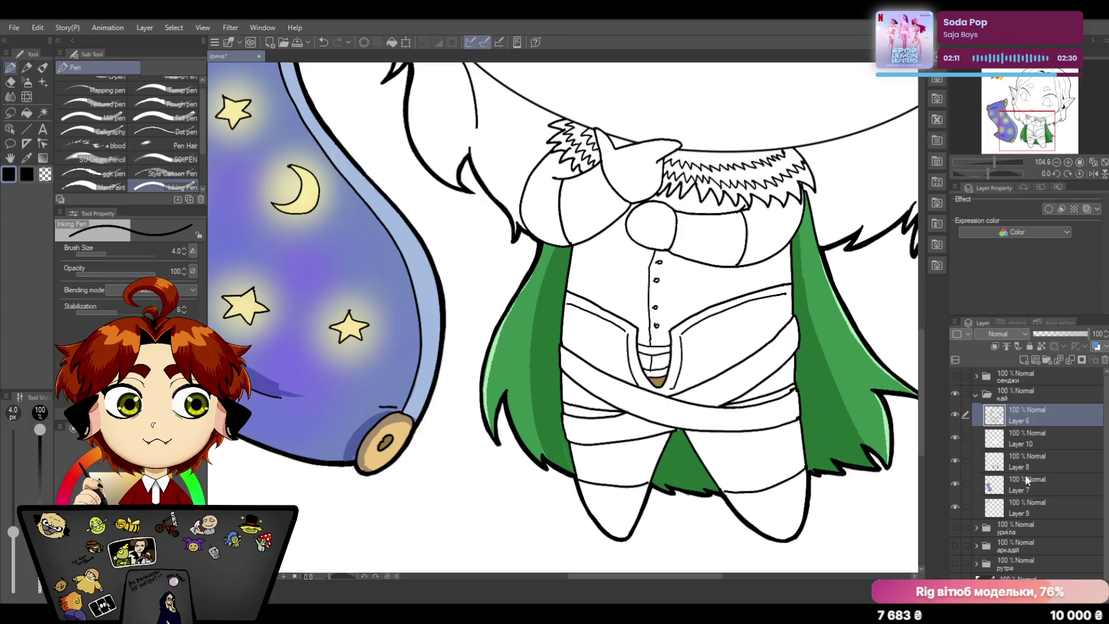
{"action": "left_click", "coordinate": [1023, 438]}
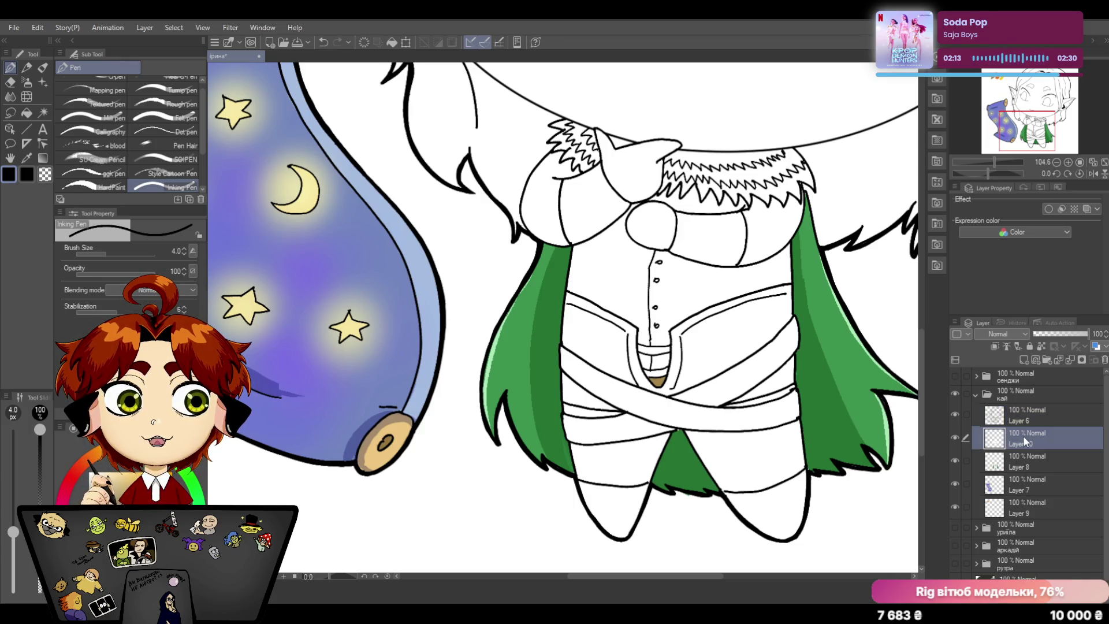
{"action": "key", "text": "i"}
{"action": "left_click", "coordinate": [661, 381]}
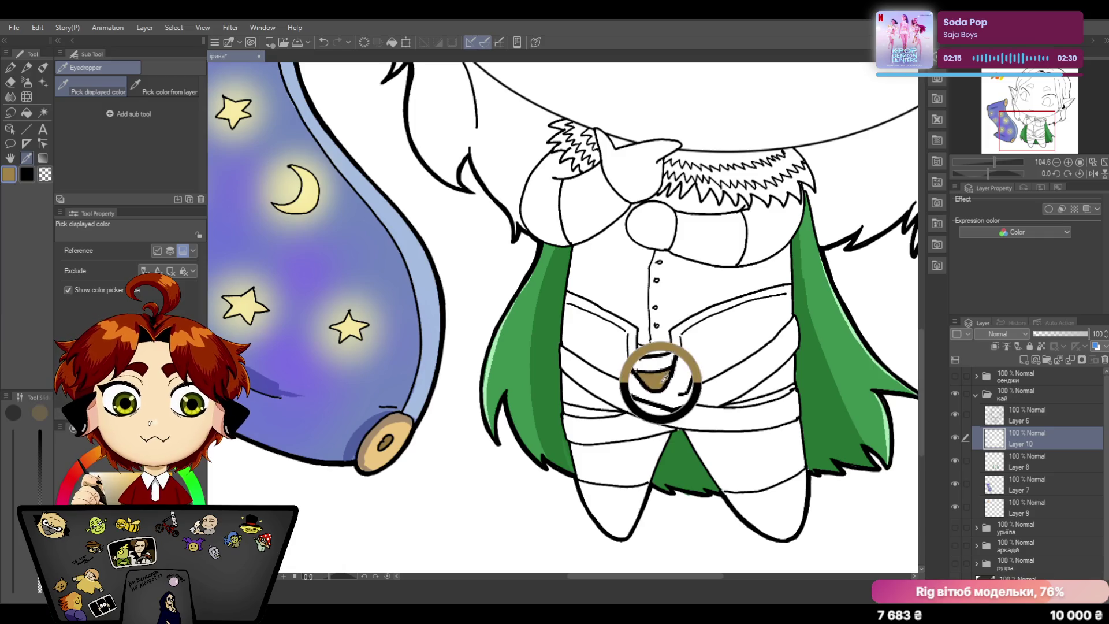
Step: With the HardPaint pen, paint the lower belt band tan across both sides
{"action": "key", "text": "p"}
{"action": "left_click", "coordinate": [105, 187]}
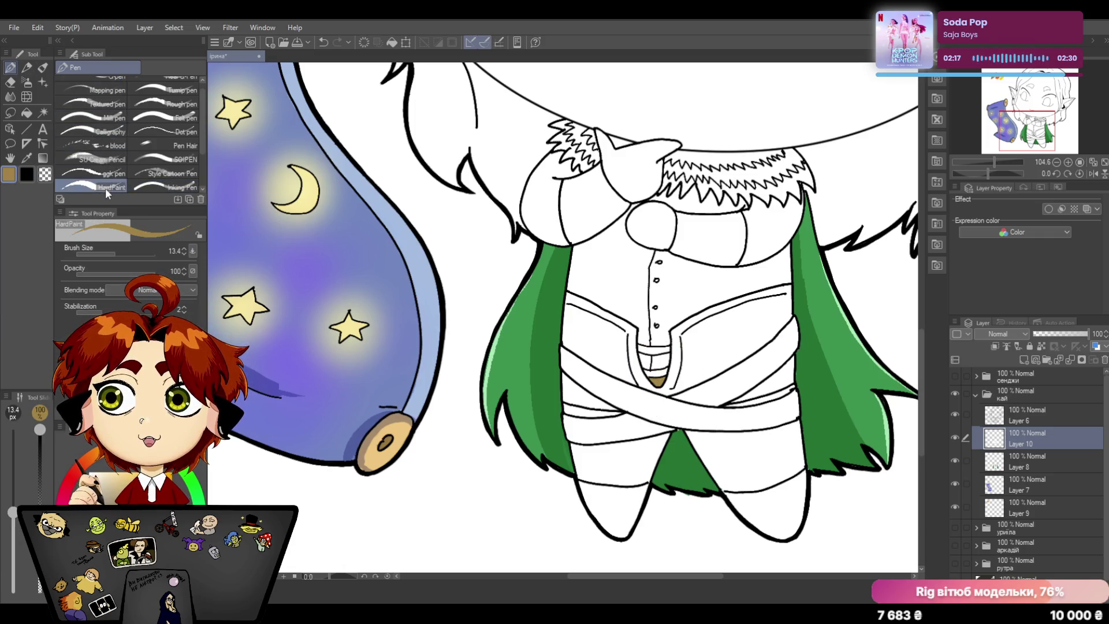
{"action": "left_click_drag", "start_coordinate": [565, 408], "coordinate": [623, 413]}
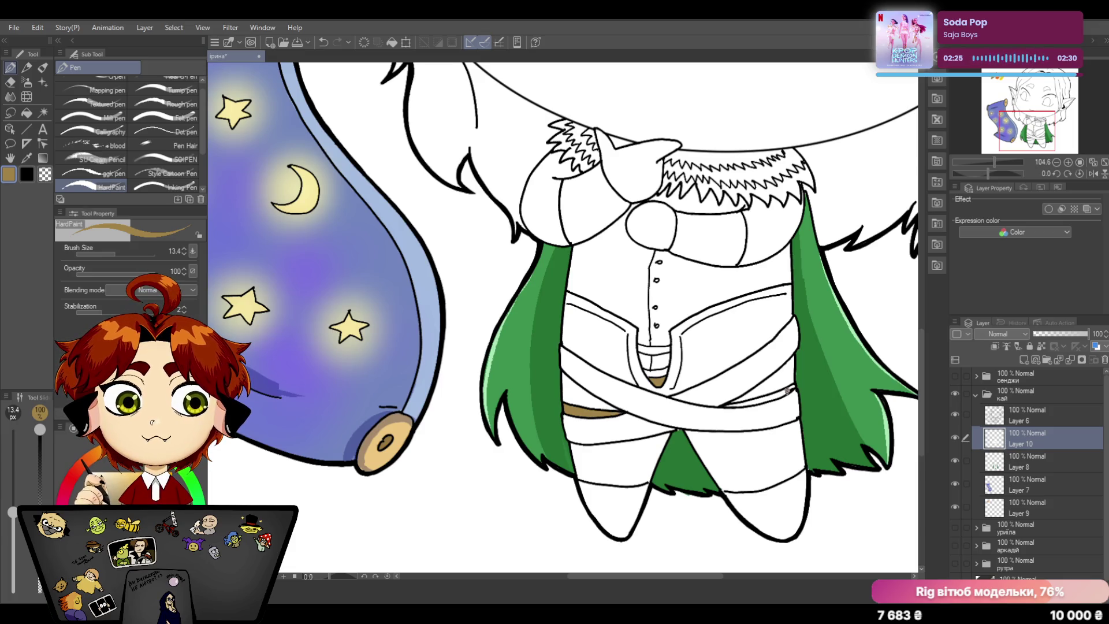
{"action": "left_click_drag", "start_coordinate": [773, 399], "coordinate": [794, 387]}
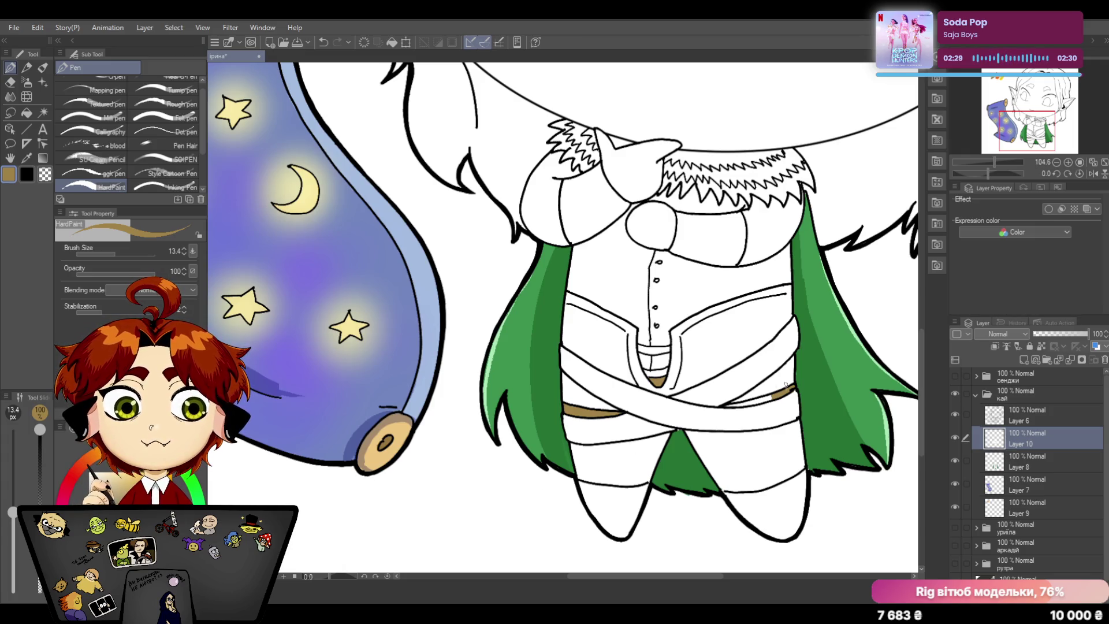
{"action": "left_click_drag", "start_coordinate": [726, 405], "coordinate": [759, 398]}
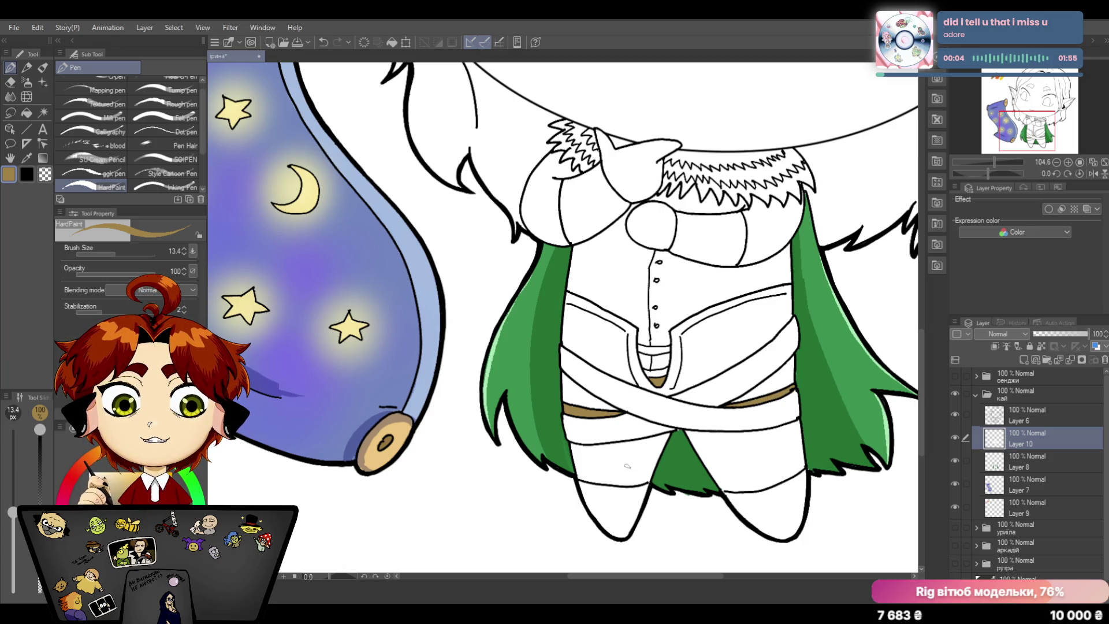
Step: Paint tan onto the skirt below the belt on the left and right
{"action": "mouse_move", "coordinate": [620, 457]}
{"action": "left_mouse_down"}
{"action": "mouse_move", "coordinate": [613, 474]}
{"action": "mouse_move", "coordinate": [573, 451]}
{"action": "mouse_move", "coordinate": [669, 435]}
{"action": "mouse_move", "coordinate": [623, 461]}
{"action": "mouse_move", "coordinate": [598, 454]}
{"action": "mouse_move", "coordinate": [576, 468]}
{"action": "mouse_move", "coordinate": [637, 476]}
{"action": "mouse_move", "coordinate": [647, 447]}
{"action": "mouse_move", "coordinate": [641, 474]}
{"action": "mouse_move", "coordinate": [660, 446]}
{"action": "mouse_move", "coordinate": [620, 482]}
{"action": "mouse_move", "coordinate": [649, 472]}
{"action": "left_mouse_up"}
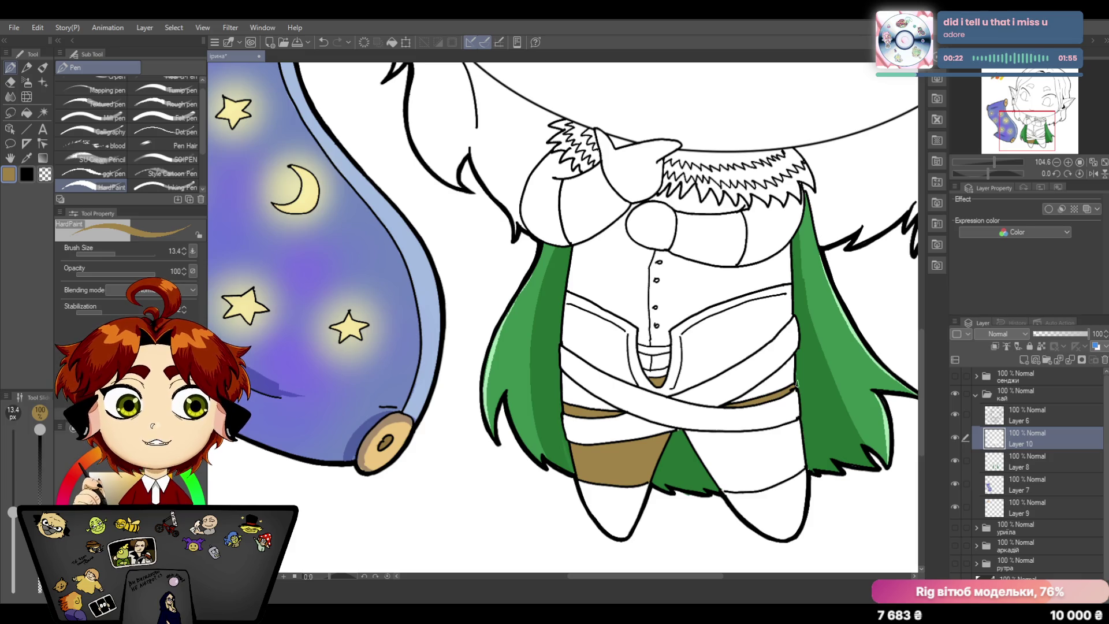
{"action": "mouse_move", "coordinate": [702, 444]}
{"action": "left_mouse_down"}
{"action": "mouse_move", "coordinate": [691, 433]}
{"action": "mouse_move", "coordinate": [724, 483]}
{"action": "mouse_move", "coordinate": [759, 468]}
{"action": "mouse_move", "coordinate": [725, 489]}
{"action": "mouse_move", "coordinate": [786, 477]}
{"action": "mouse_move", "coordinate": [750, 485]}
{"action": "mouse_move", "coordinate": [762, 471]}
{"action": "mouse_move", "coordinate": [730, 447]}
{"action": "left_mouse_up"}
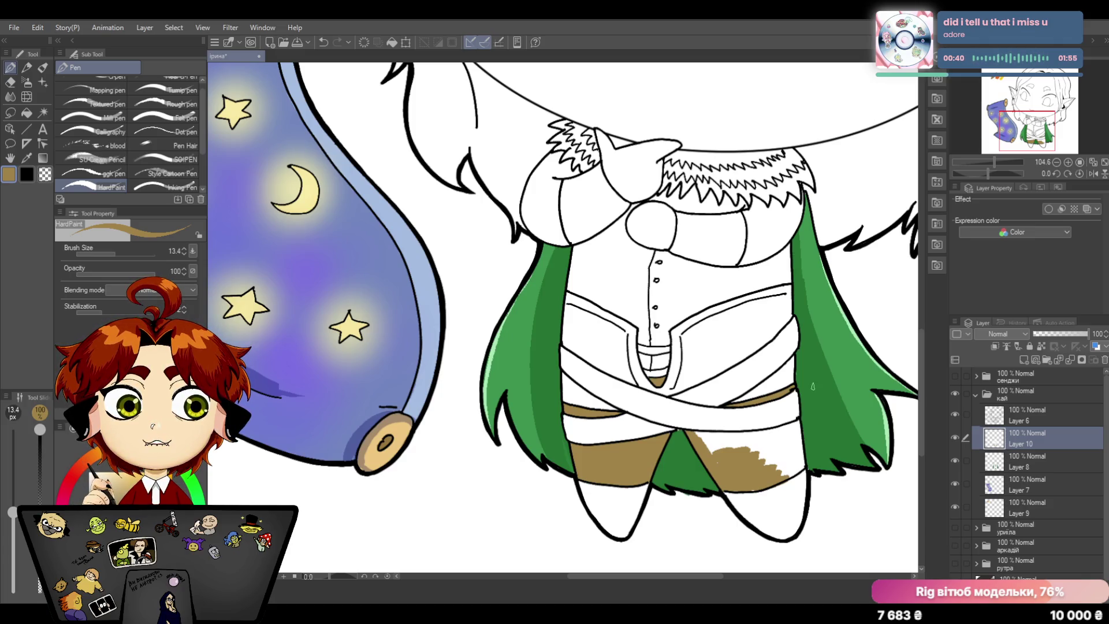
Step: Cover the remaining white on the skirt's right side with tan
{"action": "mouse_move", "coordinate": [716, 461]}
{"action": "left_mouse_down"}
{"action": "mouse_move", "coordinate": [693, 433]}
{"action": "mouse_move", "coordinate": [764, 439]}
{"action": "mouse_move", "coordinate": [724, 447]}
{"action": "mouse_move", "coordinate": [706, 434]}
{"action": "mouse_move", "coordinate": [776, 431]}
{"action": "left_mouse_up"}
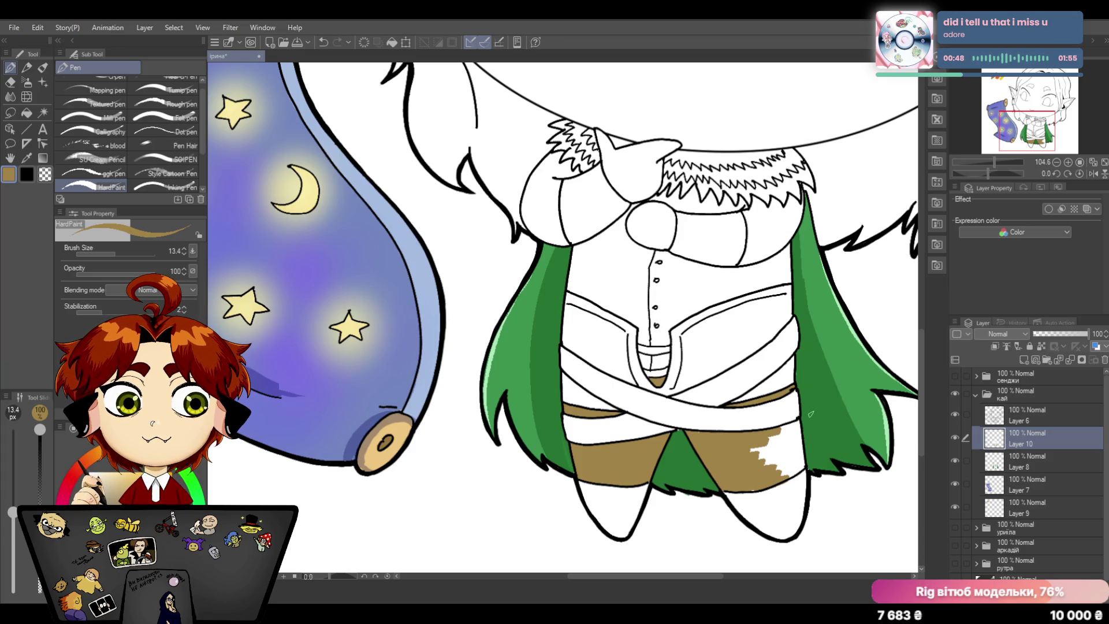
{"action": "mouse_move", "coordinate": [790, 435]}
{"action": "left_mouse_down"}
{"action": "mouse_move", "coordinate": [771, 460]}
{"action": "mouse_move", "coordinate": [760, 450]}
{"action": "mouse_move", "coordinate": [795, 471]}
{"action": "mouse_move", "coordinate": [790, 428]}
{"action": "mouse_move", "coordinate": [781, 432]}
{"action": "mouse_move", "coordinate": [792, 425]}
{"action": "mouse_move", "coordinate": [801, 470]}
{"action": "mouse_move", "coordinate": [801, 449]}
{"action": "left_mouse_up"}
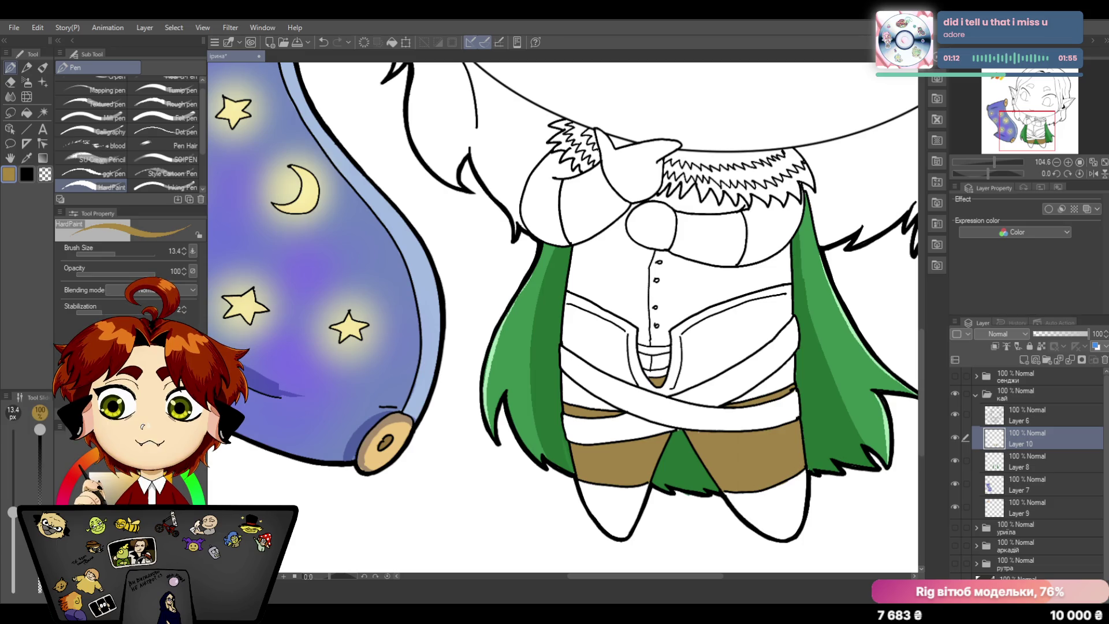
Step: Fill the left boot and then the right boot with golden tan
{"action": "mouse_move", "coordinate": [633, 492]}
{"action": "left_mouse_down"}
{"action": "mouse_move", "coordinate": [622, 523]}
{"action": "mouse_move", "coordinate": [590, 499]}
{"action": "mouse_move", "coordinate": [617, 534]}
{"action": "mouse_move", "coordinate": [600, 490]}
{"action": "mouse_move", "coordinate": [583, 487]}
{"action": "mouse_move", "coordinate": [648, 488]}
{"action": "mouse_move", "coordinate": [624, 526]}
{"action": "left_mouse_up"}
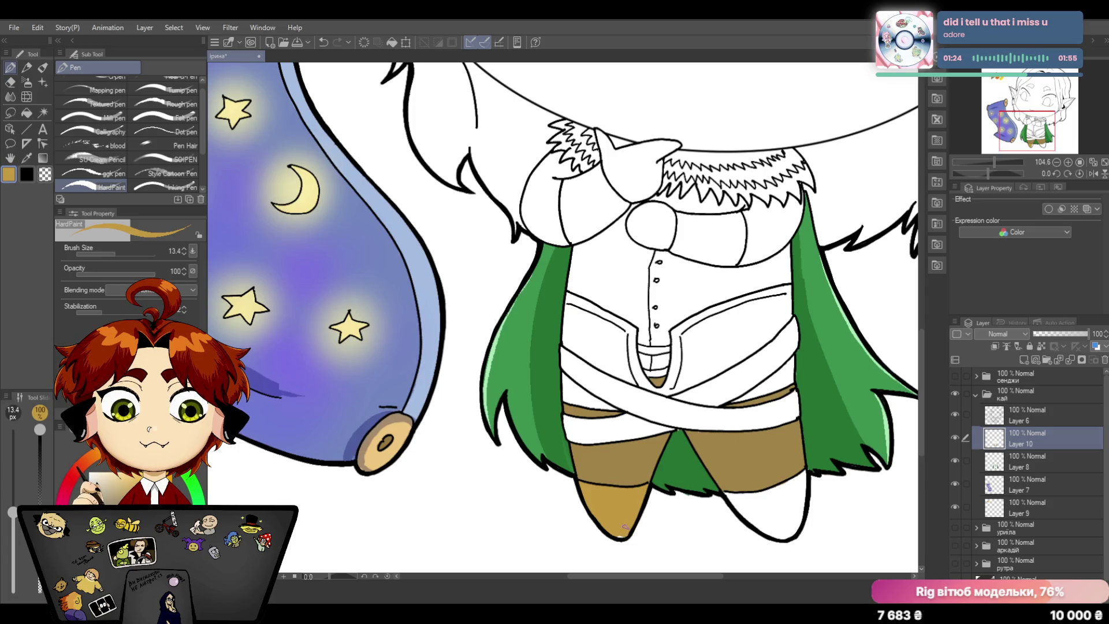
{"action": "left_click_drag", "start_coordinate": [735, 503], "coordinate": [767, 489]}
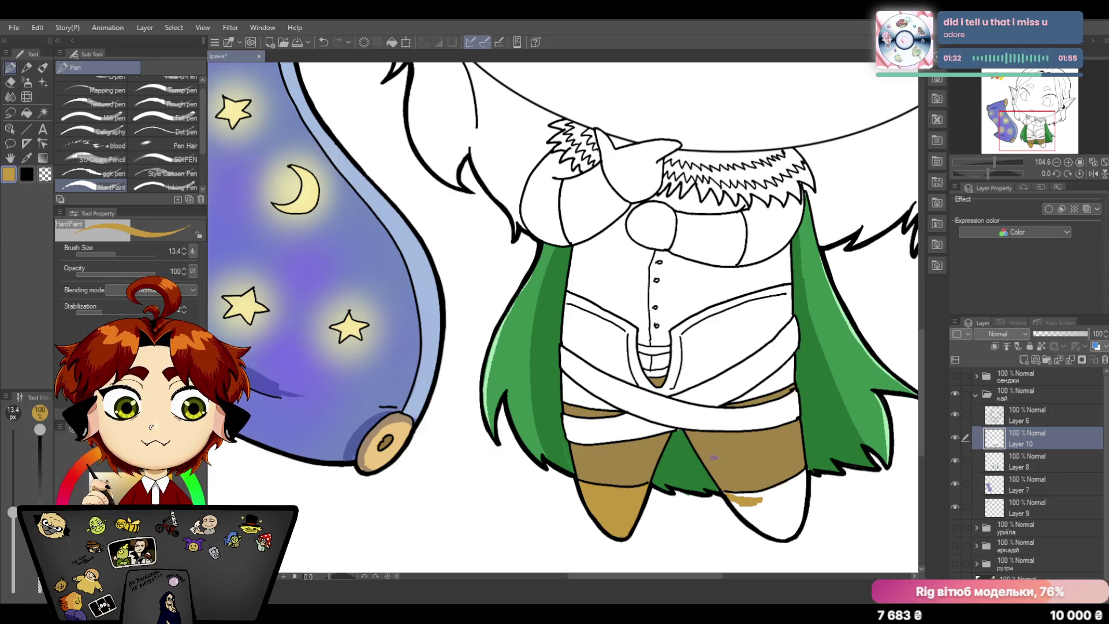
{"action": "mouse_move", "coordinate": [727, 492]}
{"action": "left_mouse_down"}
{"action": "mouse_move", "coordinate": [780, 534]}
{"action": "mouse_move", "coordinate": [771, 508]}
{"action": "left_mouse_up"}
{"action": "mouse_move", "coordinate": [776, 501]}
{"action": "left_mouse_down"}
{"action": "mouse_move", "coordinate": [785, 525]}
{"action": "mouse_move", "coordinate": [753, 497]}
{"action": "mouse_move", "coordinate": [725, 497]}
{"action": "left_mouse_up"}
{"action": "mouse_move", "coordinate": [764, 492]}
{"action": "left_mouse_down"}
{"action": "mouse_move", "coordinate": [805, 471]}
{"action": "mouse_move", "coordinate": [786, 503]}
{"action": "mouse_move", "coordinate": [794, 523]}
{"action": "left_mouse_up"}
{"action": "mouse_move", "coordinate": [802, 479]}
{"action": "left_mouse_down"}
{"action": "mouse_move", "coordinate": [802, 506]}
{"action": "mouse_move", "coordinate": [777, 537]}
{"action": "mouse_move", "coordinate": [801, 513]}
{"action": "left_mouse_up"}
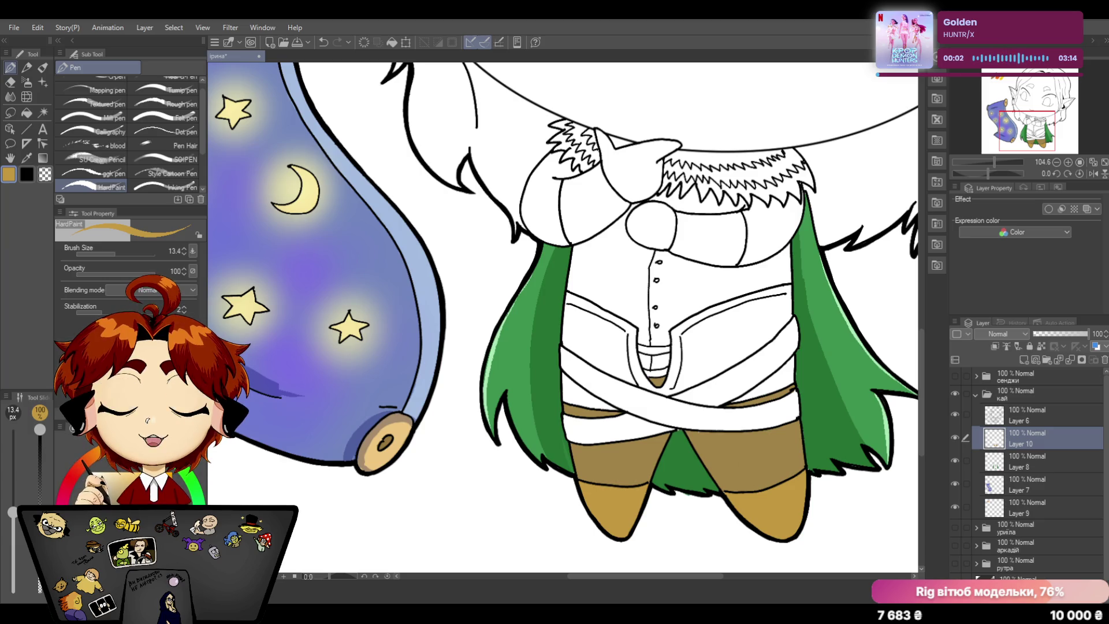
{"action": "scroll", "coordinate": [563, 347], "scroll_direction": "down", "scroll_amount": 2}
Step: Brush a brown belt strap across the elf's waist
{"action": "mouse_move", "coordinate": [450, 348]}
{"action": "left_mouse_down"}
{"action": "mouse_move", "coordinate": [574, 402]}
{"action": "mouse_move", "coordinate": [525, 400]}
{"action": "mouse_move", "coordinate": [607, 403]}
{"action": "mouse_move", "coordinate": [640, 381]}
{"action": "mouse_move", "coordinate": [641, 392]}
{"action": "mouse_move", "coordinate": [611, 404]}
{"action": "mouse_move", "coordinate": [641, 395]}
{"action": "left_mouse_up"}
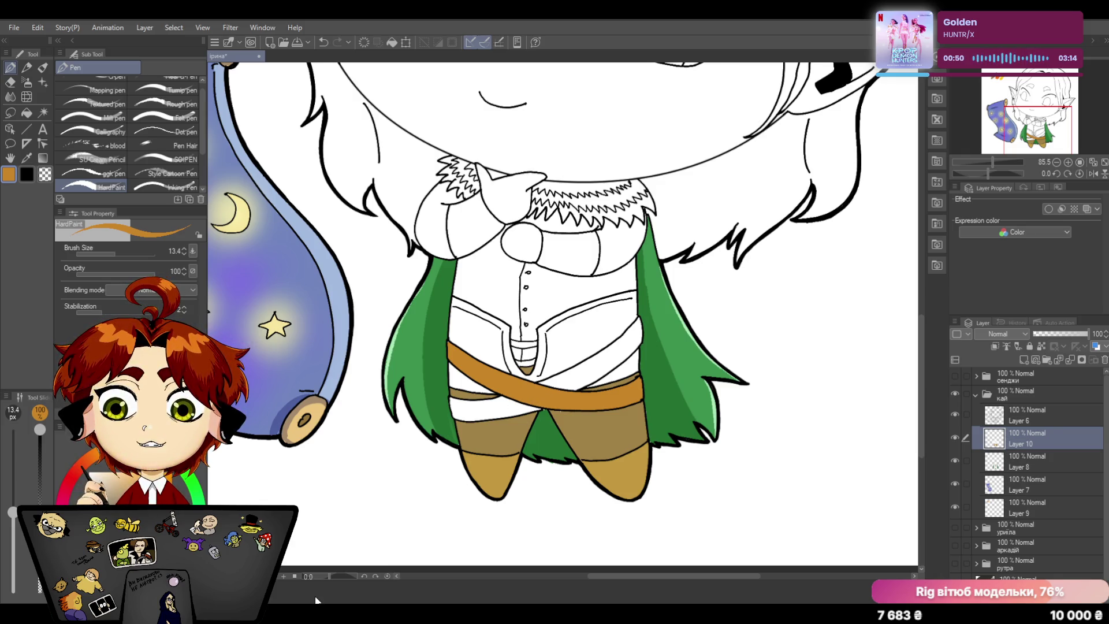
Step: Colour the second crossed belt strap brown and touch up the belt above the shirt
{"action": "mouse_move", "coordinate": [535, 409]}
{"action": "left_mouse_down"}
{"action": "mouse_move", "coordinate": [451, 406]}
{"action": "mouse_move", "coordinate": [551, 405]}
{"action": "left_mouse_up"}
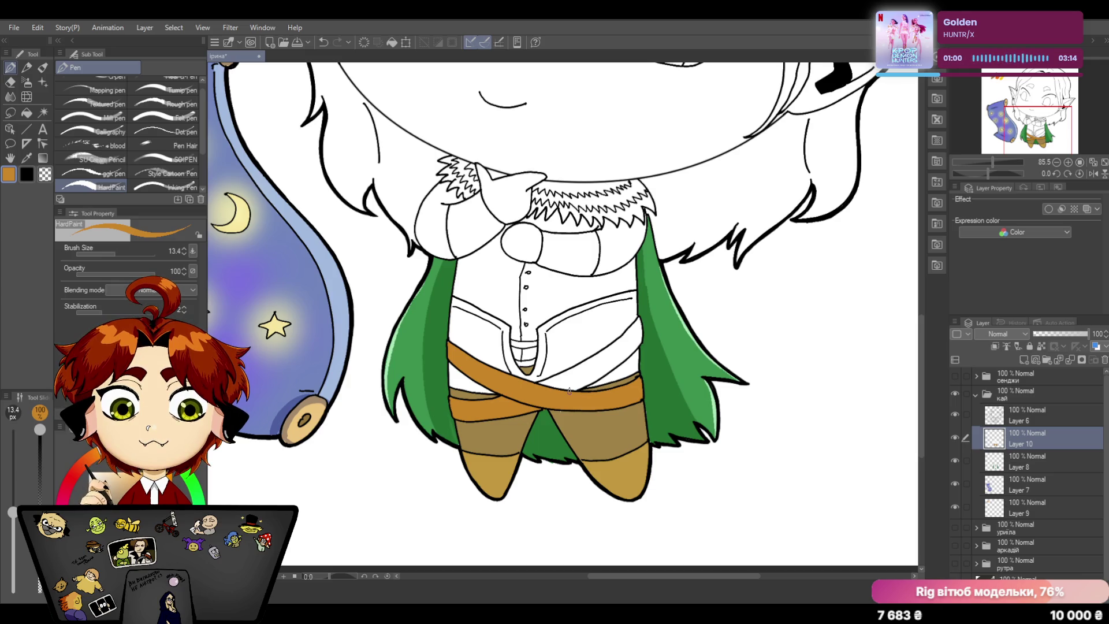
{"action": "mouse_move", "coordinate": [562, 404]}
{"action": "left_mouse_down"}
{"action": "mouse_move", "coordinate": [563, 385]}
{"action": "mouse_move", "coordinate": [544, 381]}
{"action": "mouse_move", "coordinate": [593, 387]}
{"action": "mouse_move", "coordinate": [564, 363]}
{"action": "mouse_move", "coordinate": [593, 367]}
{"action": "mouse_move", "coordinate": [625, 345]}
{"action": "mouse_move", "coordinate": [591, 385]}
{"action": "left_mouse_up"}
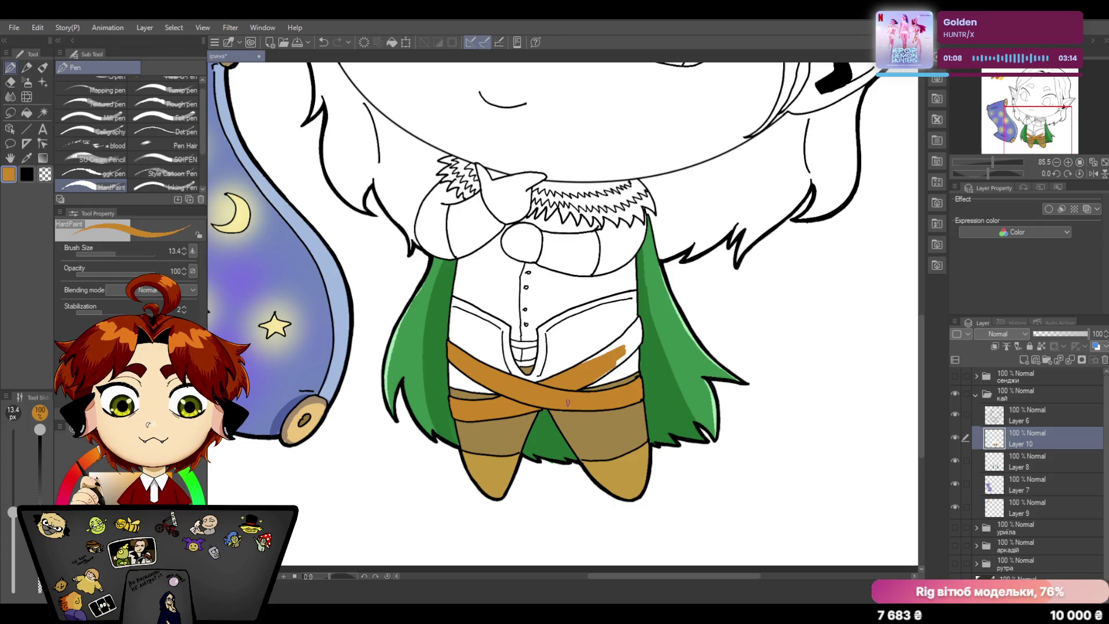
{"action": "left_click_drag", "start_coordinate": [622, 348], "coordinate": [587, 364]}
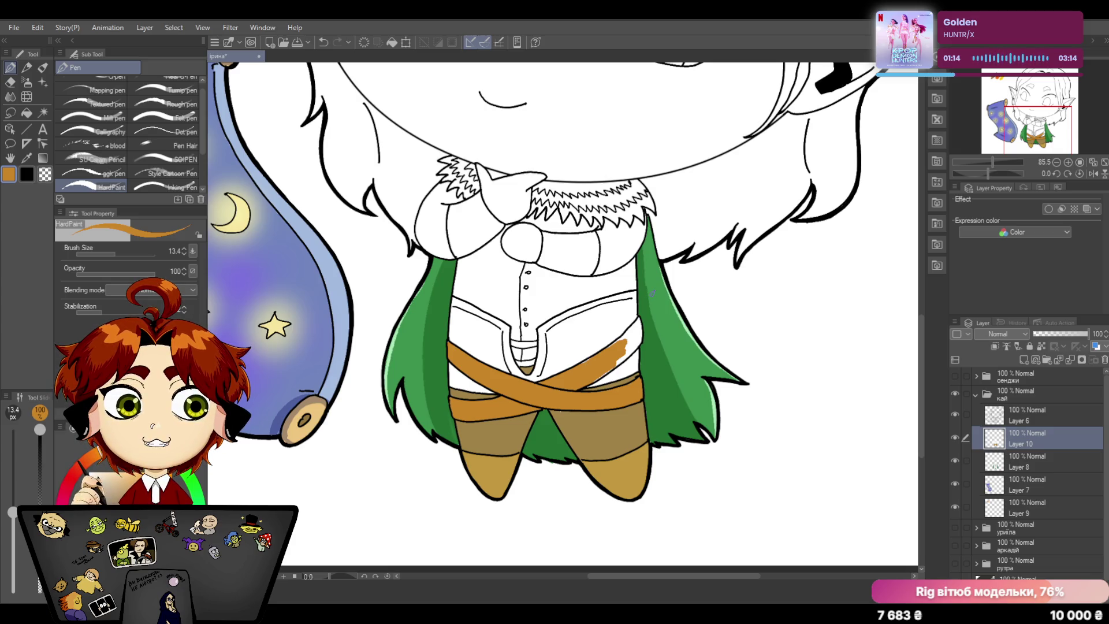
{"action": "mouse_move", "coordinate": [609, 345]}
{"action": "left_mouse_down"}
{"action": "mouse_move", "coordinate": [621, 353]}
{"action": "mouse_move", "coordinate": [573, 374]}
{"action": "mouse_move", "coordinate": [619, 360]}
{"action": "mouse_move", "coordinate": [590, 381]}
{"action": "left_mouse_up"}
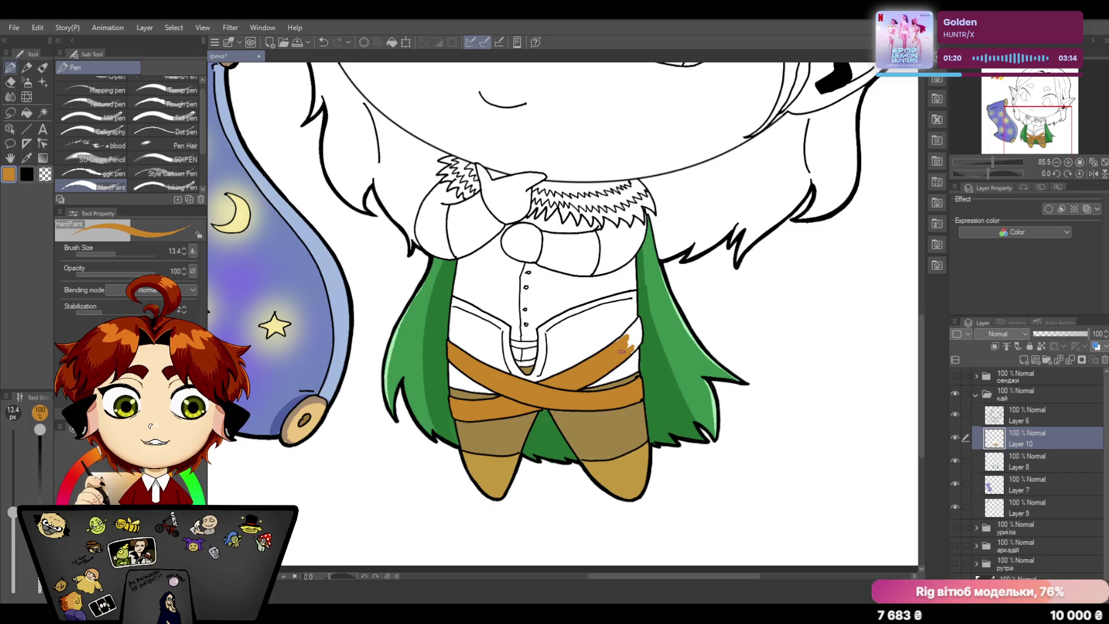
{"action": "mouse_move", "coordinate": [627, 341]}
{"action": "left_mouse_down"}
{"action": "mouse_move", "coordinate": [643, 324]}
{"action": "mouse_move", "coordinate": [624, 342]}
{"action": "left_mouse_up"}
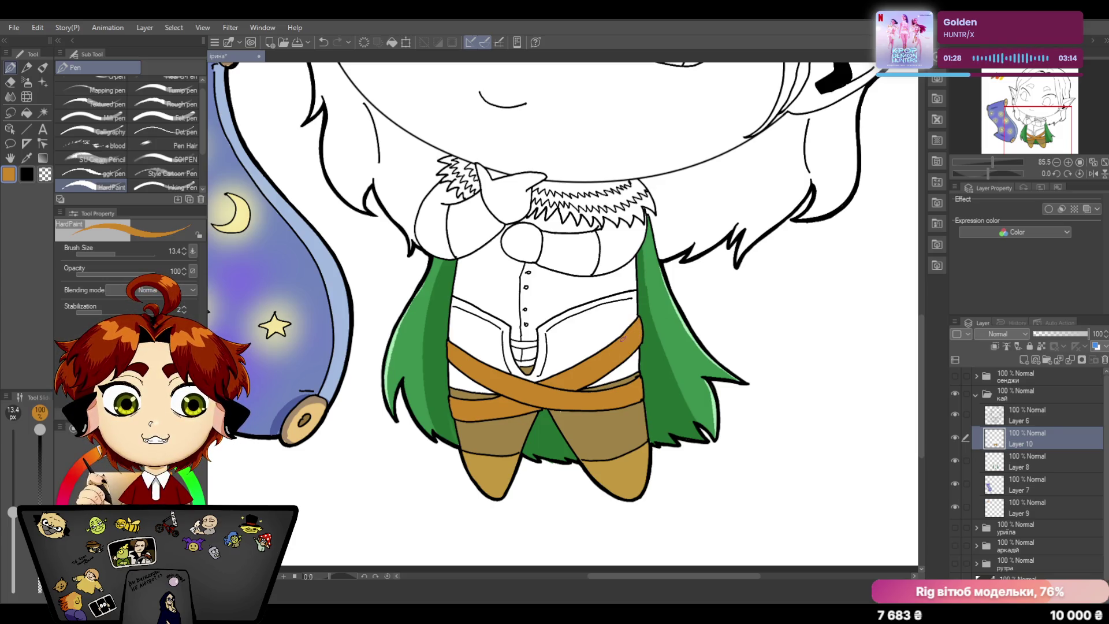
Step: Eyedrop the belt brown and cape green, moving to Layer 8, then return to the Pen
{"action": "left_click", "coordinate": [27, 160]}
{"action": "left_click", "coordinate": [571, 421]}
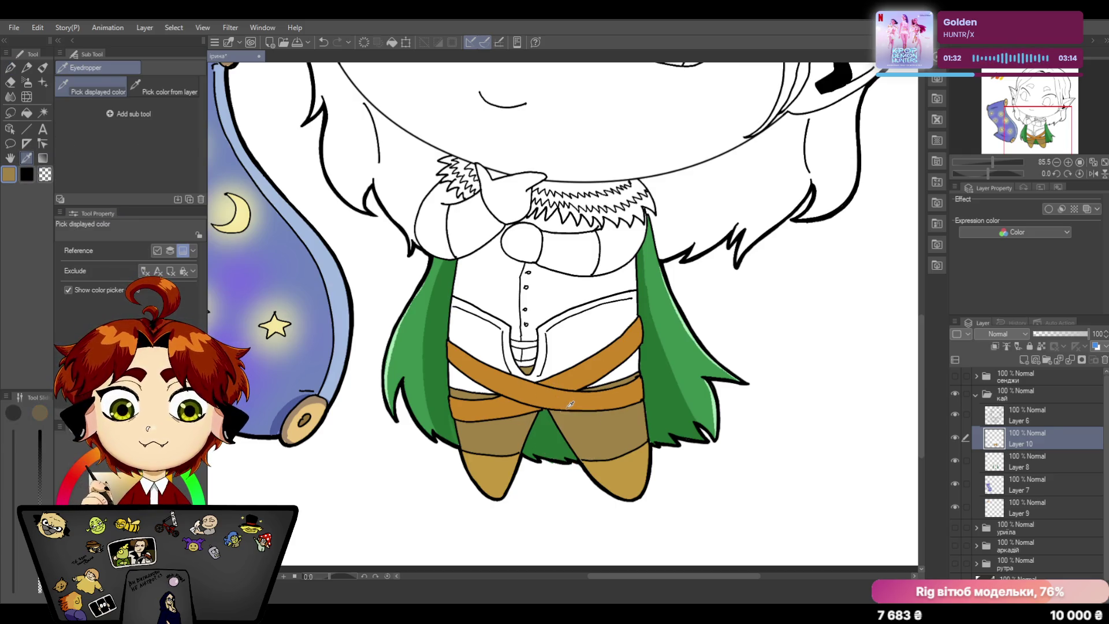
{"action": "left_click", "coordinate": [15, 70]}
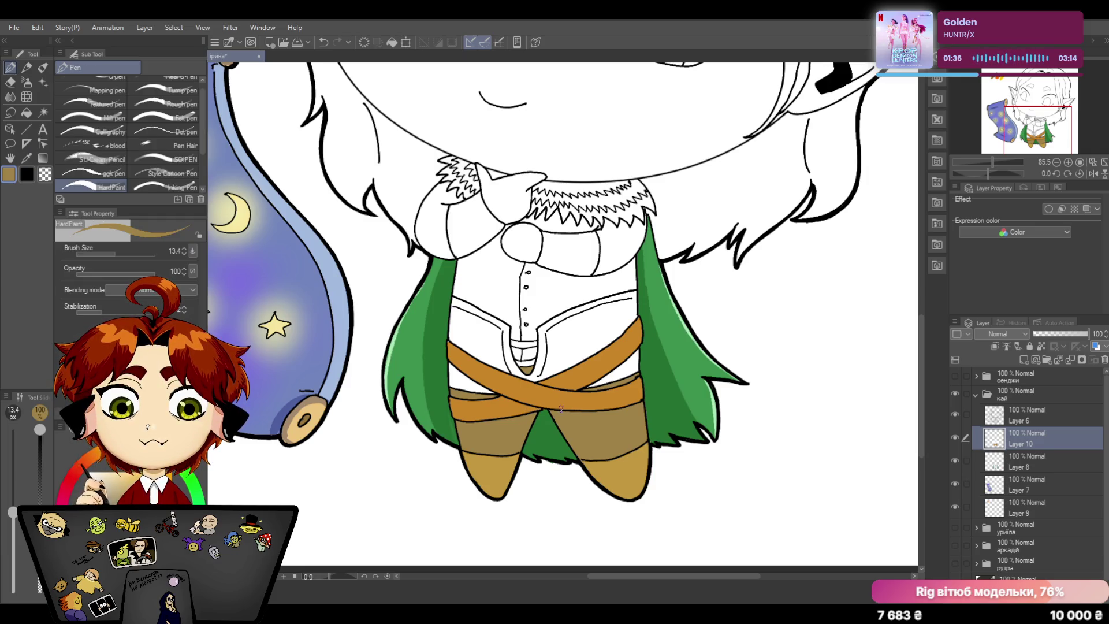
{"action": "left_click", "coordinate": [27, 156]}
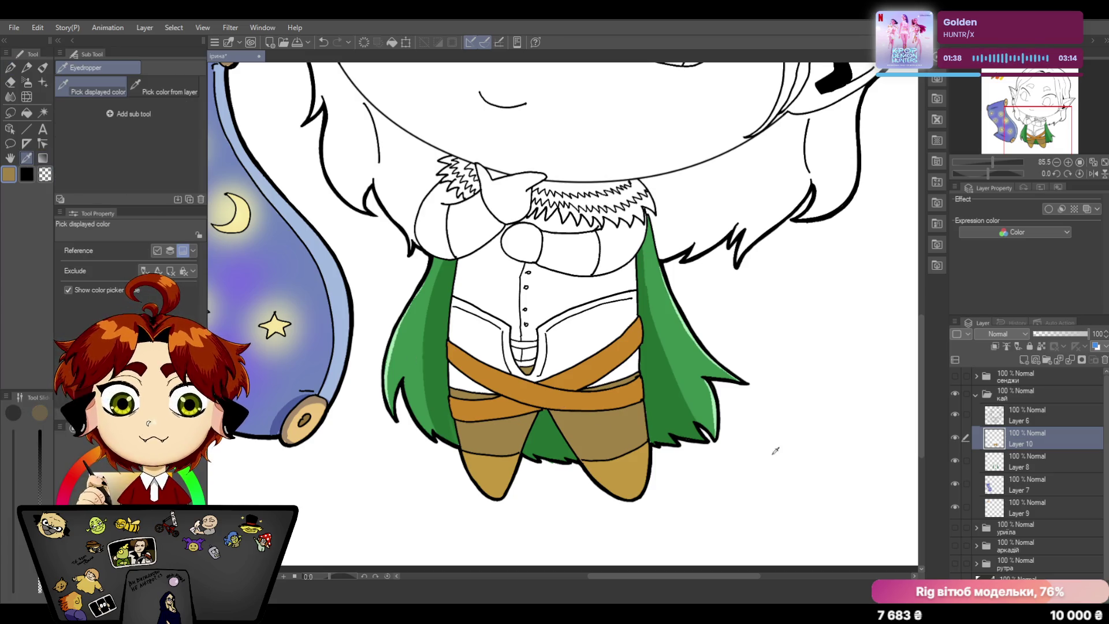
{"action": "left_click", "coordinate": [1029, 461]}
{"action": "left_click", "coordinate": [550, 440]}
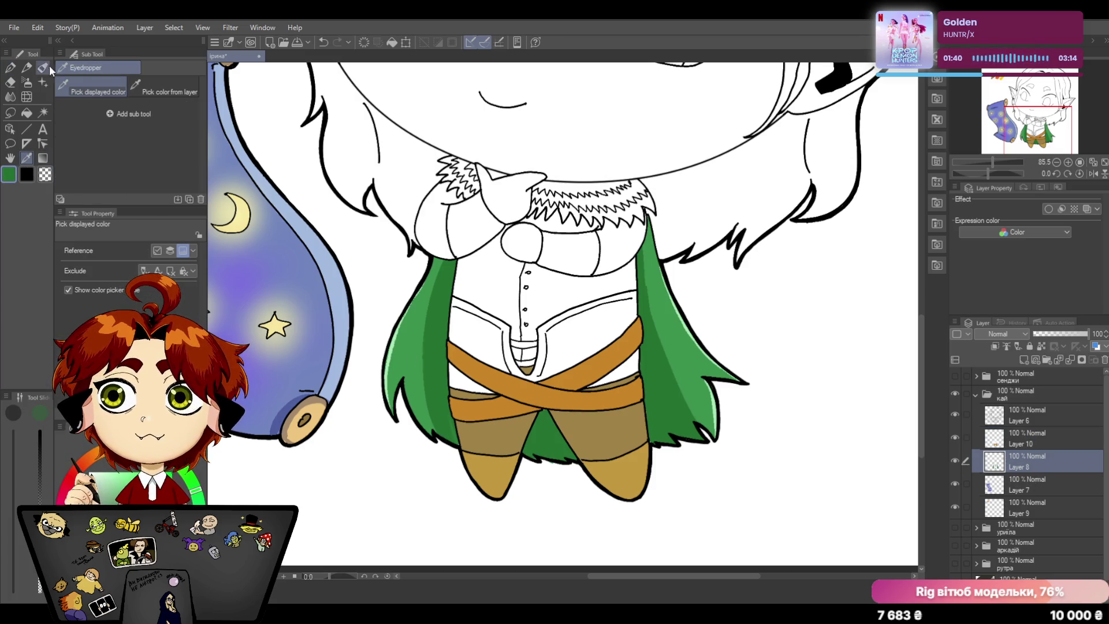
{"action": "left_click", "coordinate": [10, 69]}
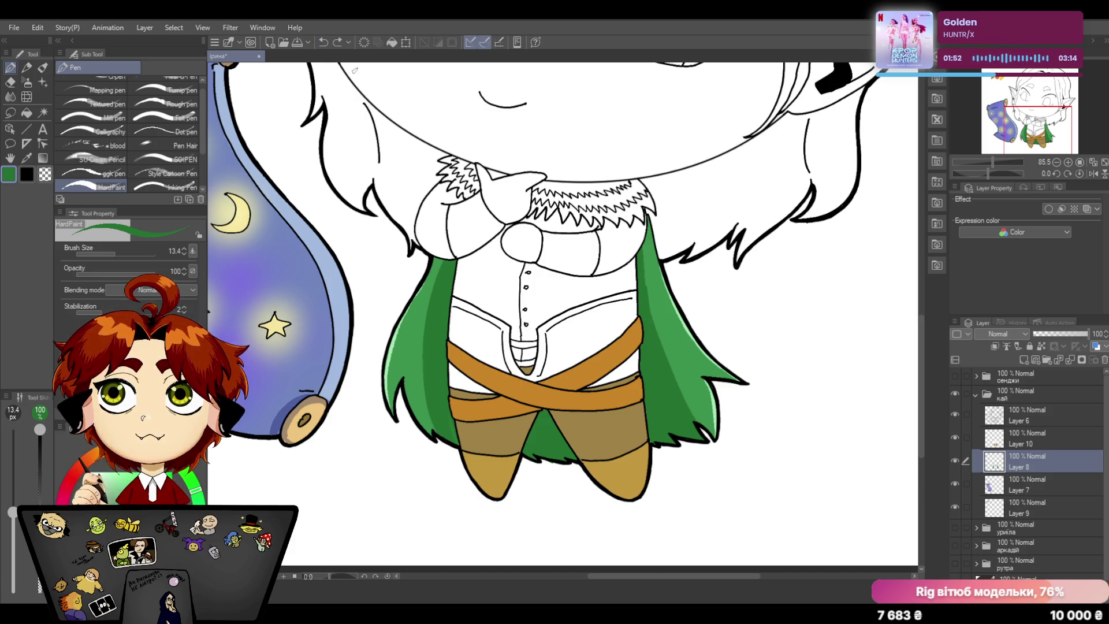
Step: Return to Layer 10, select the Eraser, and zoom out to see the whole elf
{"action": "left_click", "coordinate": [963, 434]}
{"action": "left_click", "coordinate": [11, 81]}
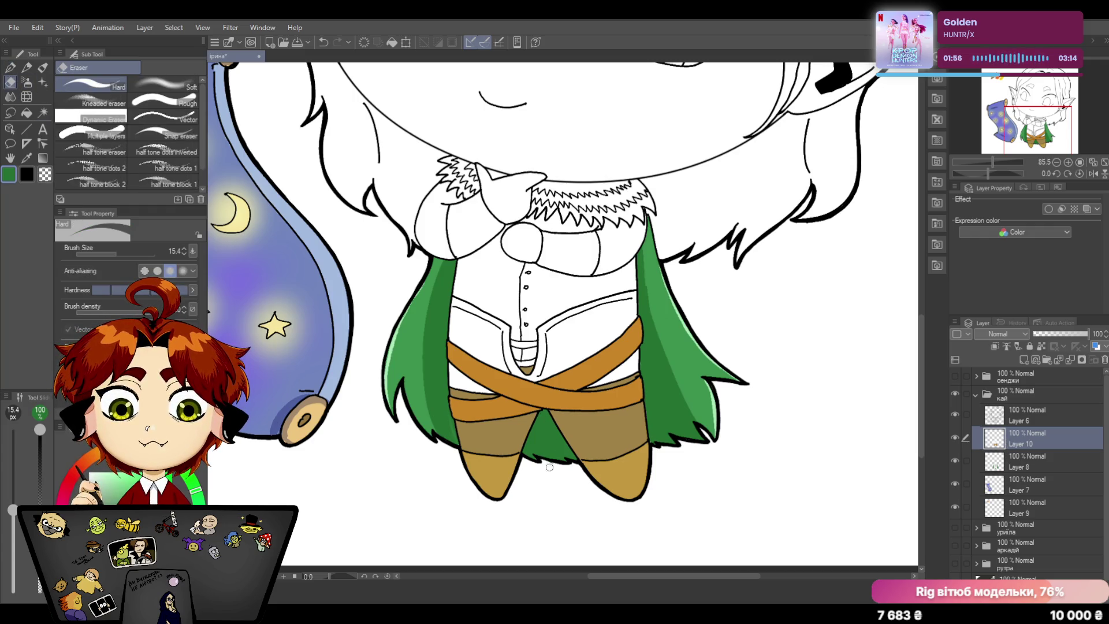
{"action": "left_click_drag", "start_coordinate": [991, 162], "coordinate": [982, 163]}
Step: Sample orange from the swatch dabs, zoom to about 146% on the torso, and return to the Pen
{"action": "left_click", "coordinate": [28, 160]}
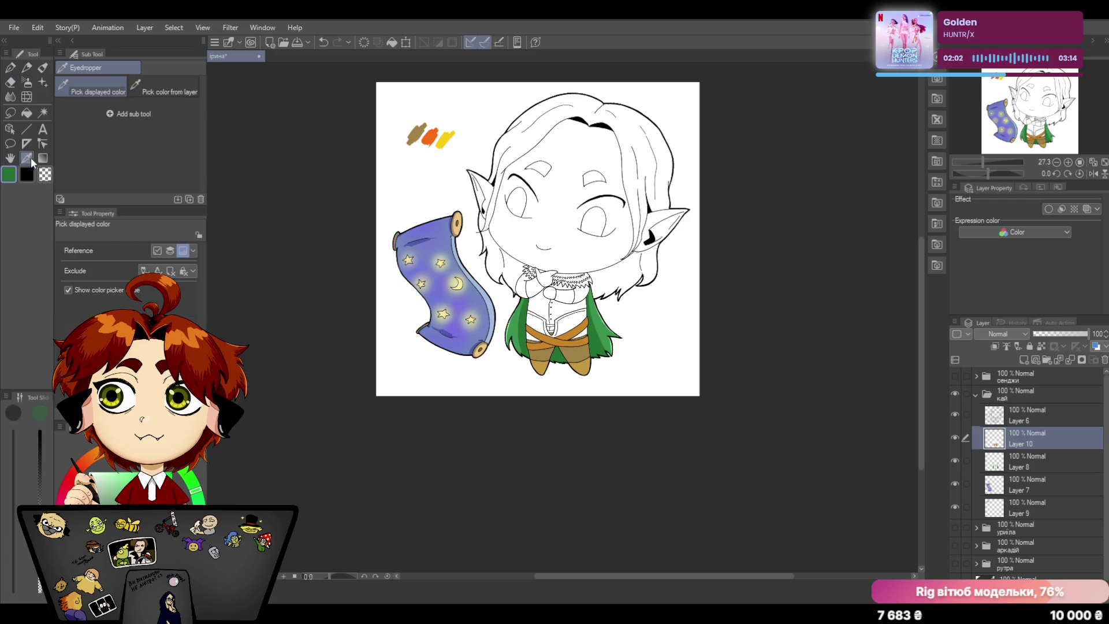
{"action": "left_click", "coordinate": [433, 132]}
{"action": "left_click", "coordinate": [988, 162]}
{"action": "left_click_drag", "start_coordinate": [988, 160], "coordinate": [998, 159]}
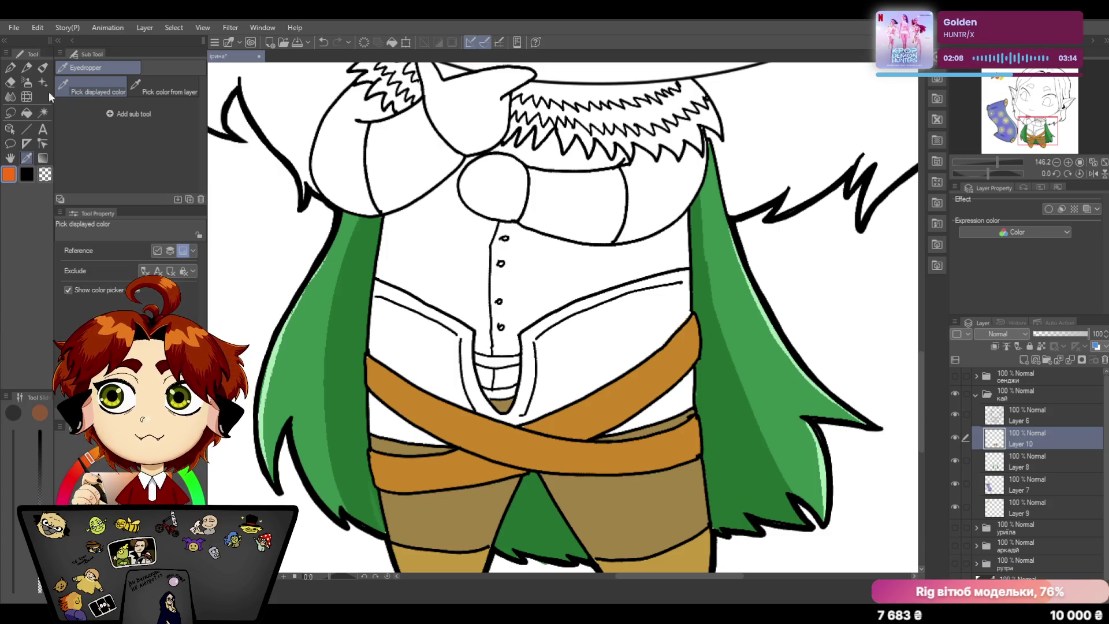
{"action": "left_click", "coordinate": [11, 68]}
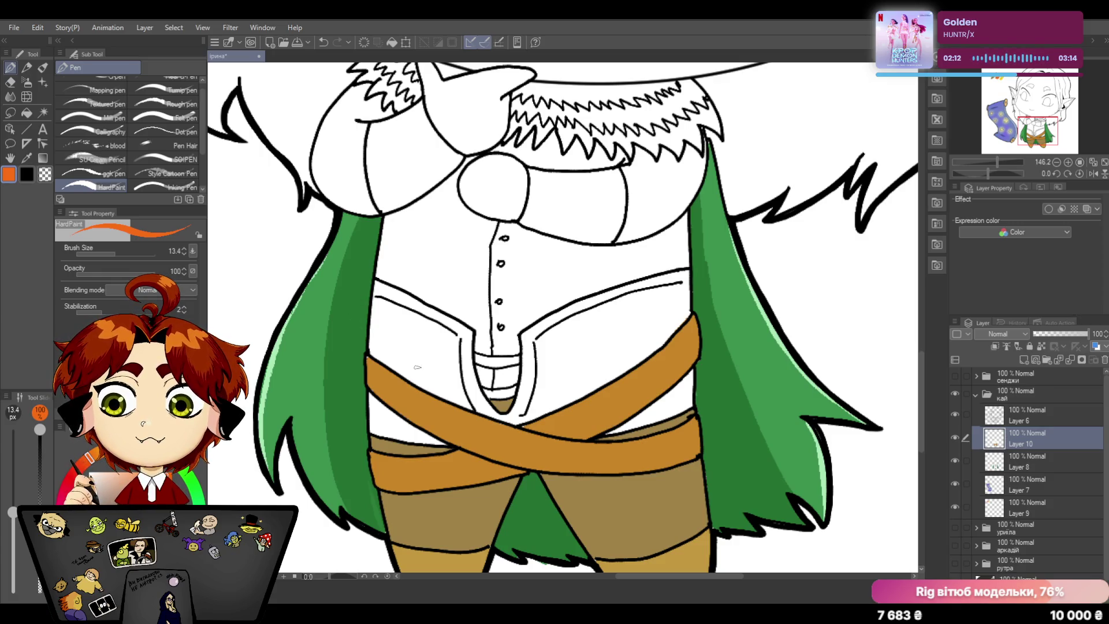
Step: Paint the left vest panel solid orange down to the belt and start its lower corner
{"action": "mouse_move", "coordinate": [384, 299]}
{"action": "left_mouse_down"}
{"action": "mouse_move", "coordinate": [386, 345]}
{"action": "mouse_move", "coordinate": [377, 279]}
{"action": "mouse_move", "coordinate": [373, 352]}
{"action": "mouse_move", "coordinate": [429, 390]}
{"action": "left_mouse_up"}
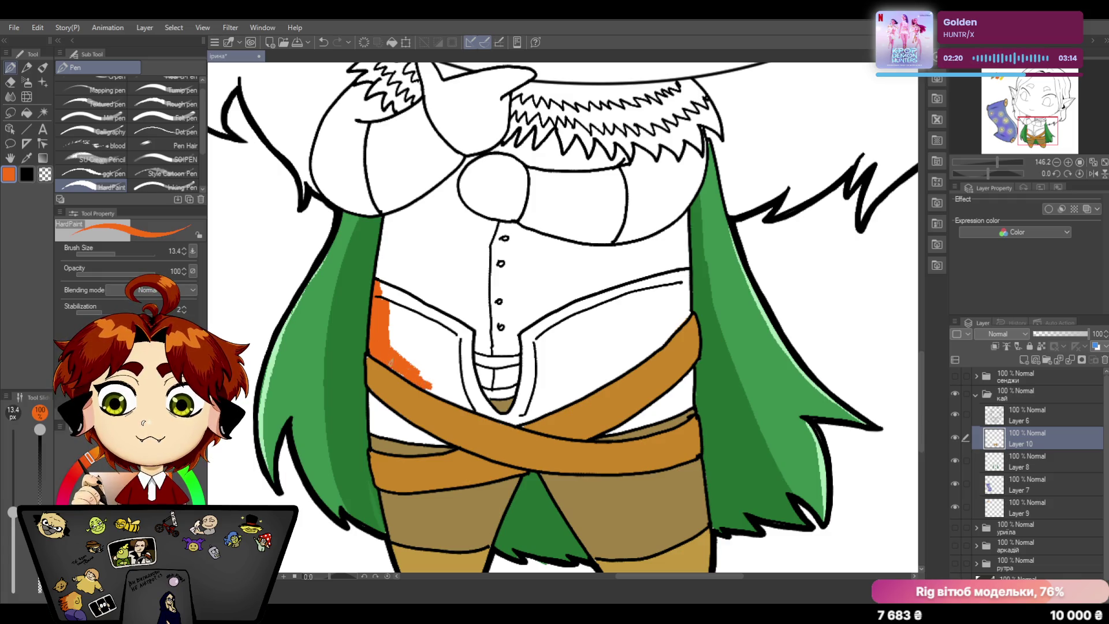
{"action": "mouse_move", "coordinate": [388, 352]}
{"action": "left_mouse_down"}
{"action": "mouse_move", "coordinate": [446, 397]}
{"action": "mouse_move", "coordinate": [388, 339]}
{"action": "left_mouse_up"}
{"action": "mouse_move", "coordinate": [442, 381]}
{"action": "left_mouse_down"}
{"action": "mouse_move", "coordinate": [390, 328]}
{"action": "mouse_move", "coordinate": [381, 287]}
{"action": "mouse_move", "coordinate": [423, 308]}
{"action": "left_mouse_up"}
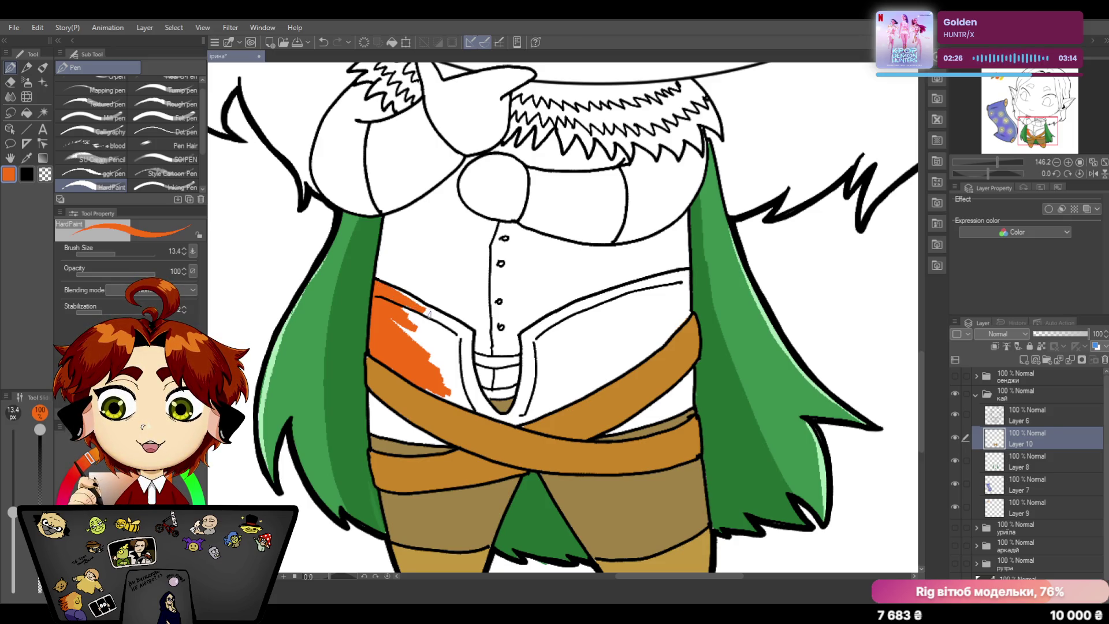
{"action": "mouse_move", "coordinate": [437, 308]}
{"action": "left_mouse_down"}
{"action": "mouse_move", "coordinate": [393, 353]}
{"action": "mouse_move", "coordinate": [429, 356]}
{"action": "mouse_move", "coordinate": [451, 384]}
{"action": "mouse_move", "coordinate": [447, 398]}
{"action": "mouse_move", "coordinate": [477, 411]}
{"action": "mouse_move", "coordinate": [464, 397]}
{"action": "left_mouse_up"}
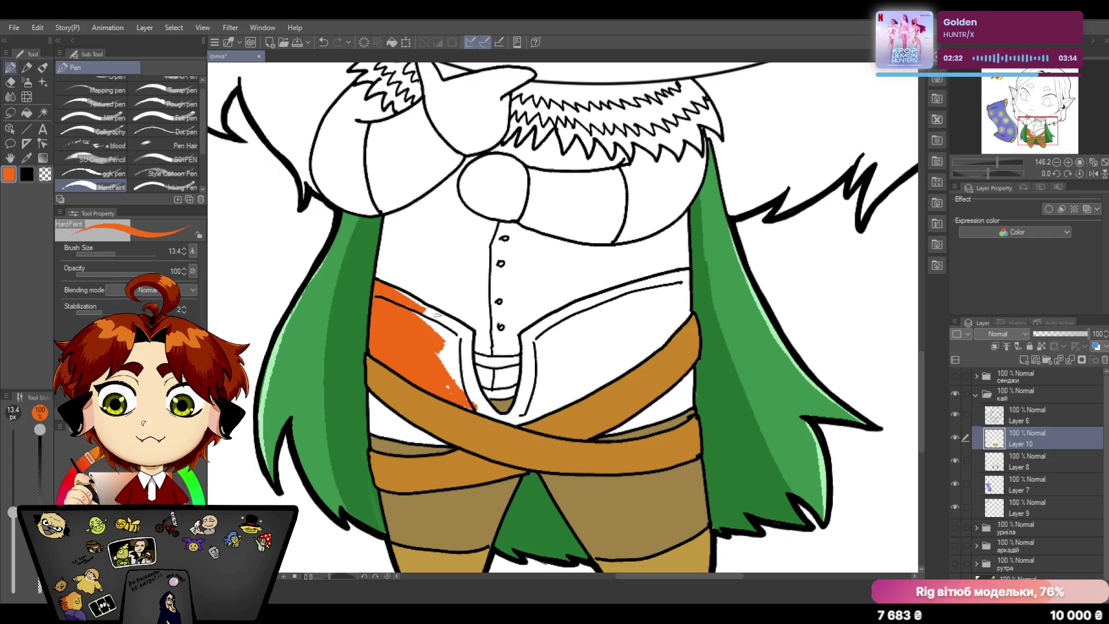
{"action": "left_click_drag", "start_coordinate": [452, 345], "coordinate": [442, 348]}
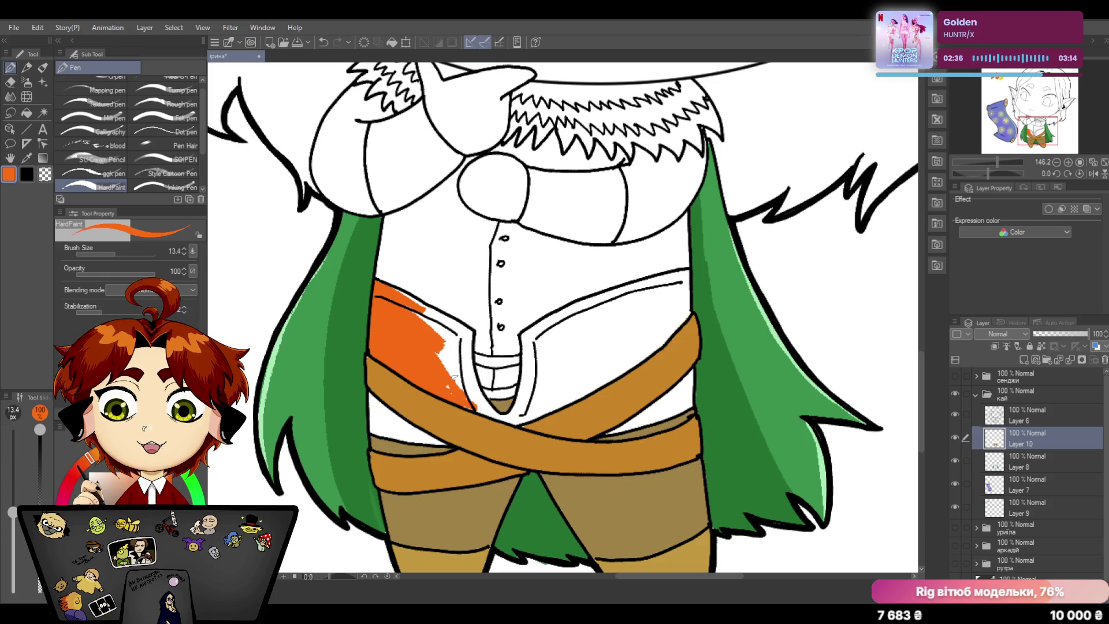
{"action": "mouse_move", "coordinate": [442, 347]}
{"action": "left_mouse_down"}
{"action": "mouse_move", "coordinate": [481, 406]}
{"action": "mouse_move", "coordinate": [464, 406]}
{"action": "mouse_move", "coordinate": [481, 411]}
{"action": "mouse_move", "coordinate": [438, 326]}
{"action": "mouse_move", "coordinate": [399, 293]}
{"action": "mouse_move", "coordinate": [470, 331]}
{"action": "left_mouse_up"}
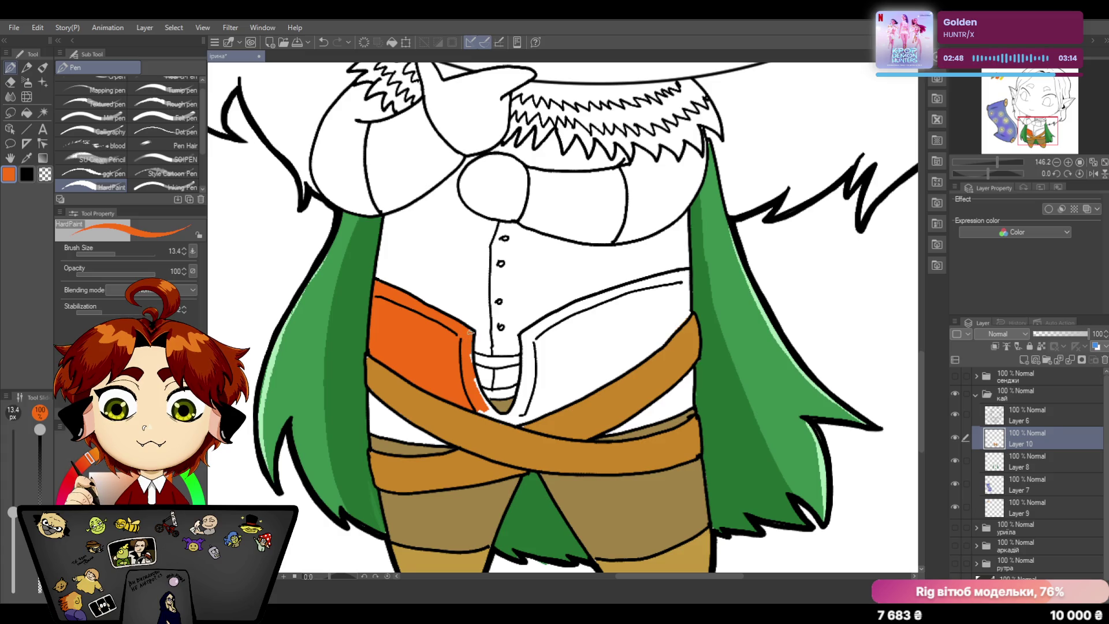
{"action": "mouse_move", "coordinate": [472, 374]}
{"action": "left_mouse_down"}
{"action": "mouse_move", "coordinate": [498, 419]}
{"action": "mouse_move", "coordinate": [541, 402]}
{"action": "mouse_move", "coordinate": [513, 423]}
{"action": "mouse_move", "coordinate": [576, 394]}
{"action": "mouse_move", "coordinate": [581, 373]}
{"action": "mouse_move", "coordinate": [516, 411]}
{"action": "mouse_move", "coordinate": [593, 312]}
{"action": "left_mouse_up"}
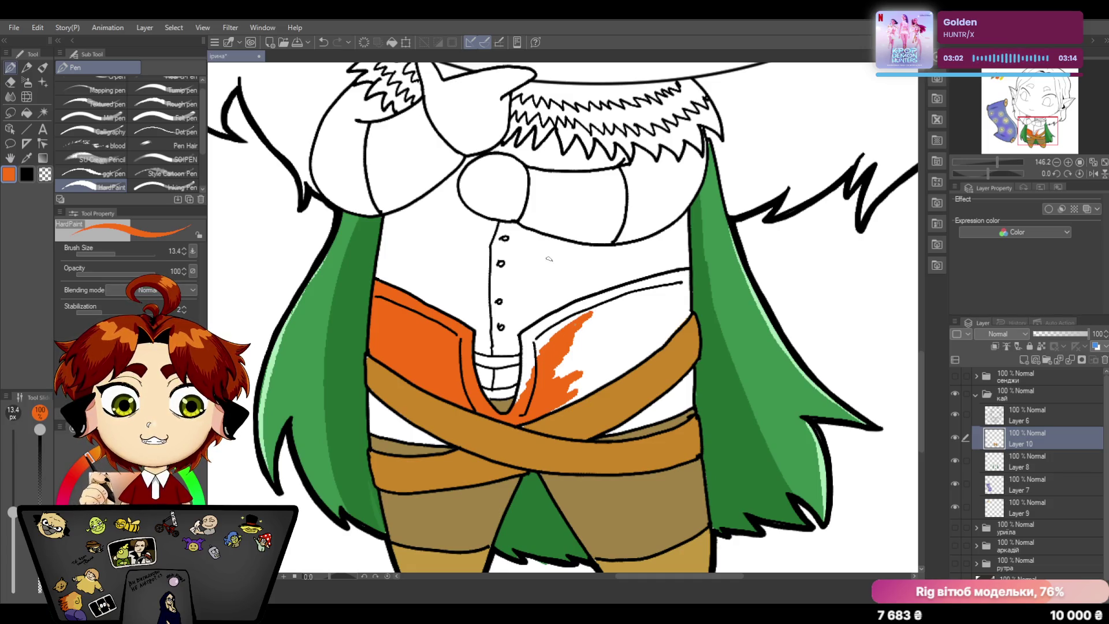
Step: Fill the right vest panel orange along its upper edge and interior
{"action": "left_click_drag", "start_coordinate": [534, 342], "coordinate": [520, 408]}
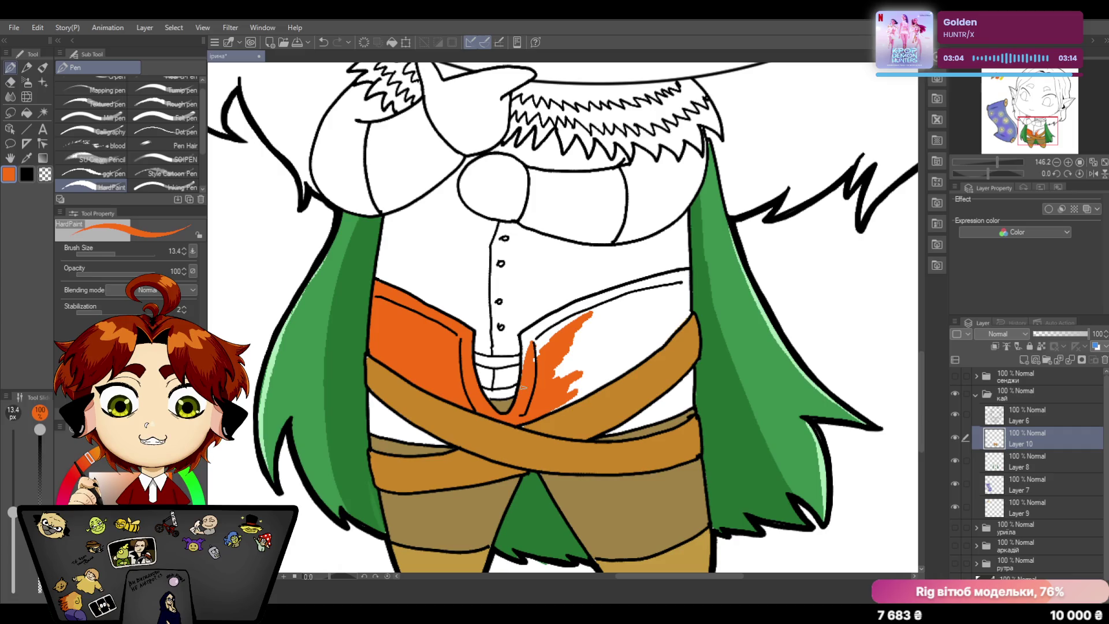
{"action": "mouse_move", "coordinate": [547, 365]}
{"action": "left_mouse_down"}
{"action": "mouse_move", "coordinate": [521, 331]}
{"action": "mouse_move", "coordinate": [591, 306]}
{"action": "left_mouse_up"}
{"action": "left_click_drag", "start_coordinate": [528, 335], "coordinate": [662, 281]}
{"action": "mouse_move", "coordinate": [596, 308]}
{"action": "left_mouse_down"}
{"action": "mouse_move", "coordinate": [683, 273]}
{"action": "mouse_move", "coordinate": [575, 334]}
{"action": "left_mouse_up"}
{"action": "mouse_move", "coordinate": [631, 294]}
{"action": "left_mouse_down"}
{"action": "mouse_move", "coordinate": [592, 312]}
{"action": "mouse_move", "coordinate": [556, 371]}
{"action": "left_mouse_up"}
{"action": "mouse_move", "coordinate": [619, 314]}
{"action": "left_mouse_down"}
{"action": "mouse_move", "coordinate": [582, 341]}
{"action": "mouse_move", "coordinate": [560, 408]}
{"action": "left_mouse_up"}
Step: Cover the remaining white on the right vest edge and add orange in the gap below it
{"action": "mouse_move", "coordinate": [596, 374]}
{"action": "left_mouse_down"}
{"action": "mouse_move", "coordinate": [569, 397]}
{"action": "mouse_move", "coordinate": [639, 348]}
{"action": "mouse_move", "coordinate": [611, 374]}
{"action": "left_mouse_up"}
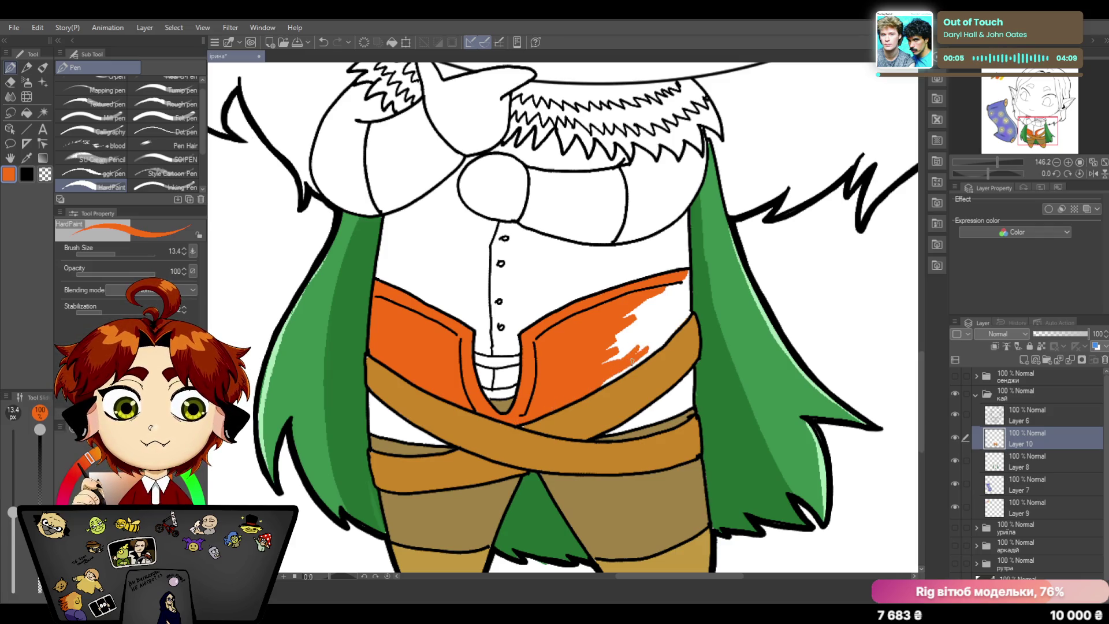
{"action": "left_click_drag", "start_coordinate": [649, 343], "coordinate": [607, 381]}
{"action": "mouse_move", "coordinate": [630, 345]}
{"action": "left_mouse_down"}
{"action": "mouse_move", "coordinate": [651, 299]}
{"action": "mouse_move", "coordinate": [667, 290]}
{"action": "mouse_move", "coordinate": [671, 321]}
{"action": "mouse_move", "coordinate": [658, 338]}
{"action": "mouse_move", "coordinate": [664, 318]}
{"action": "left_mouse_up"}
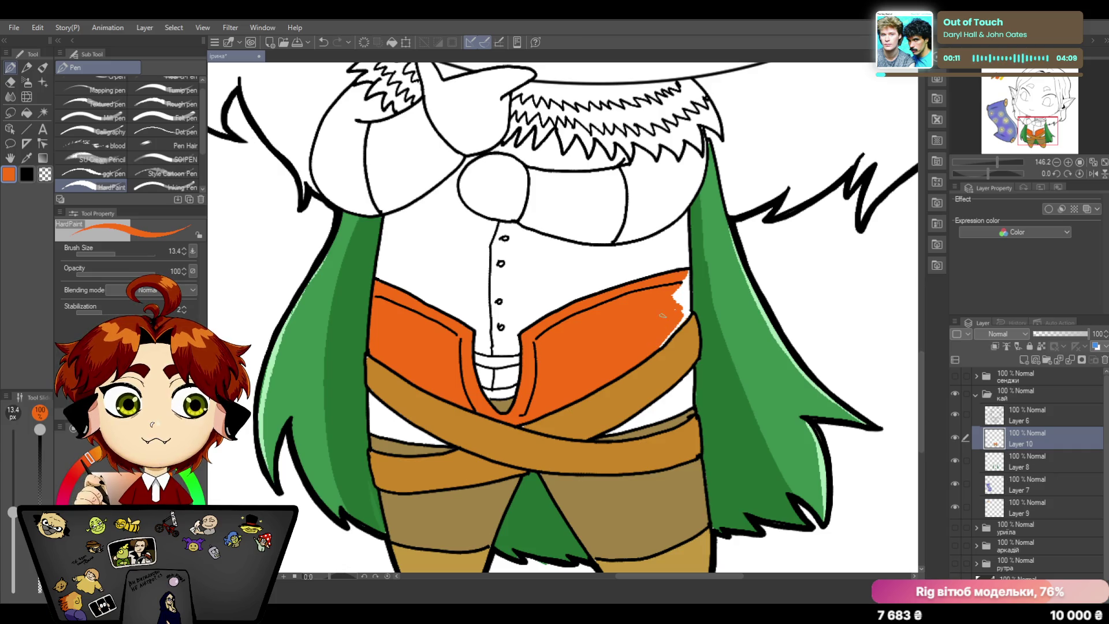
{"action": "mouse_move", "coordinate": [675, 295]}
{"action": "left_mouse_down"}
{"action": "mouse_move", "coordinate": [689, 273]}
{"action": "mouse_move", "coordinate": [681, 326]}
{"action": "mouse_move", "coordinate": [666, 339]}
{"action": "mouse_move", "coordinate": [684, 313]}
{"action": "left_mouse_up"}
{"action": "left_click_drag", "start_coordinate": [684, 313], "coordinate": [658, 345]}
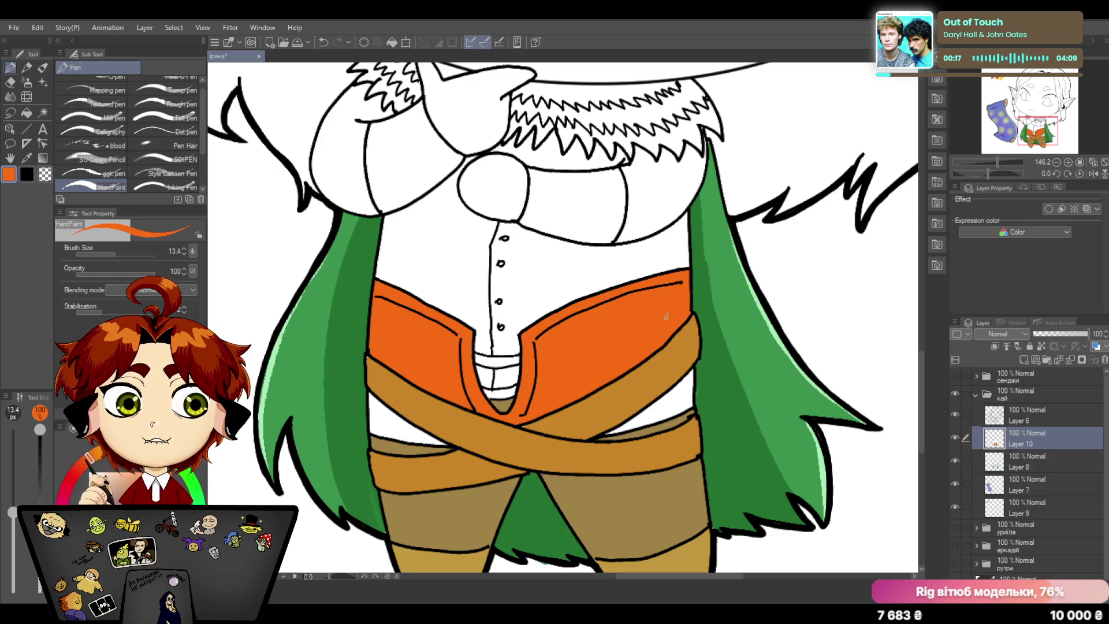
{"action": "mouse_move", "coordinate": [680, 390]}
{"action": "left_mouse_down"}
{"action": "mouse_move", "coordinate": [626, 429]}
{"action": "mouse_move", "coordinate": [667, 407]}
{"action": "left_mouse_up"}
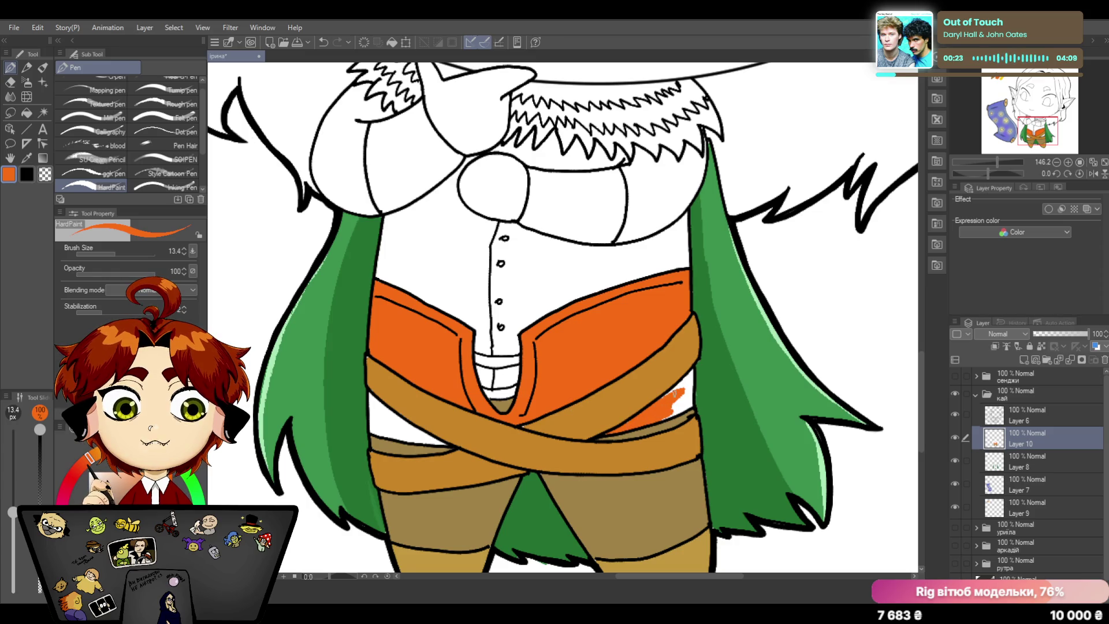
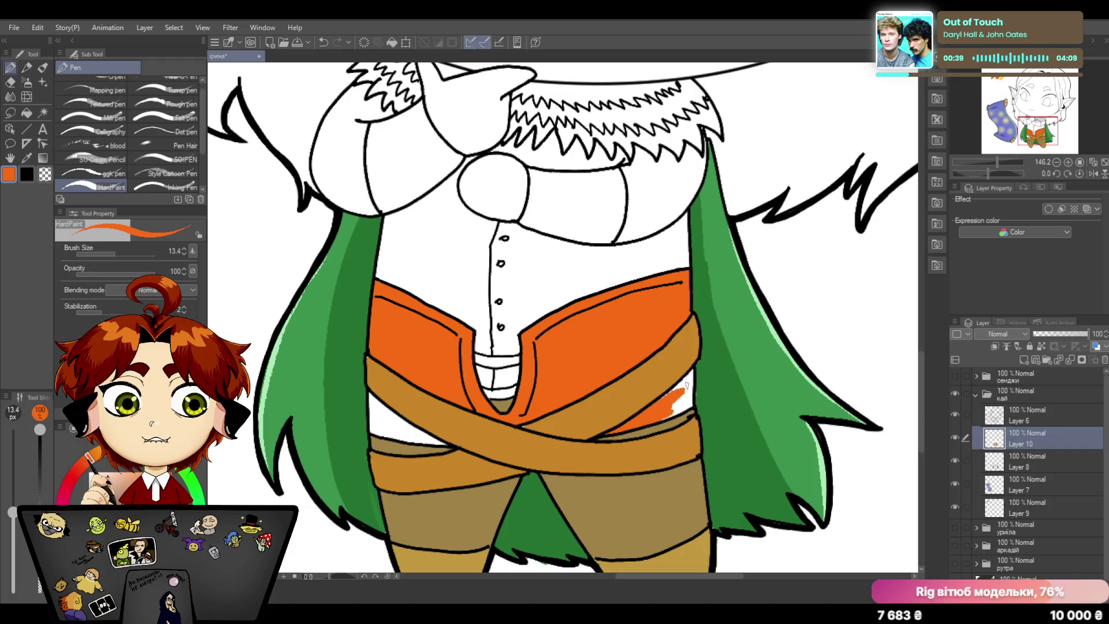
Step: Fill the white gap at the vest's right edge beside the belt with orange
{"action": "mouse_move", "coordinate": [686, 384]}
{"action": "left_mouse_down"}
{"action": "mouse_move", "coordinate": [660, 404]}
{"action": "mouse_move", "coordinate": [691, 371]}
{"action": "mouse_move", "coordinate": [692, 385]}
{"action": "left_mouse_up"}
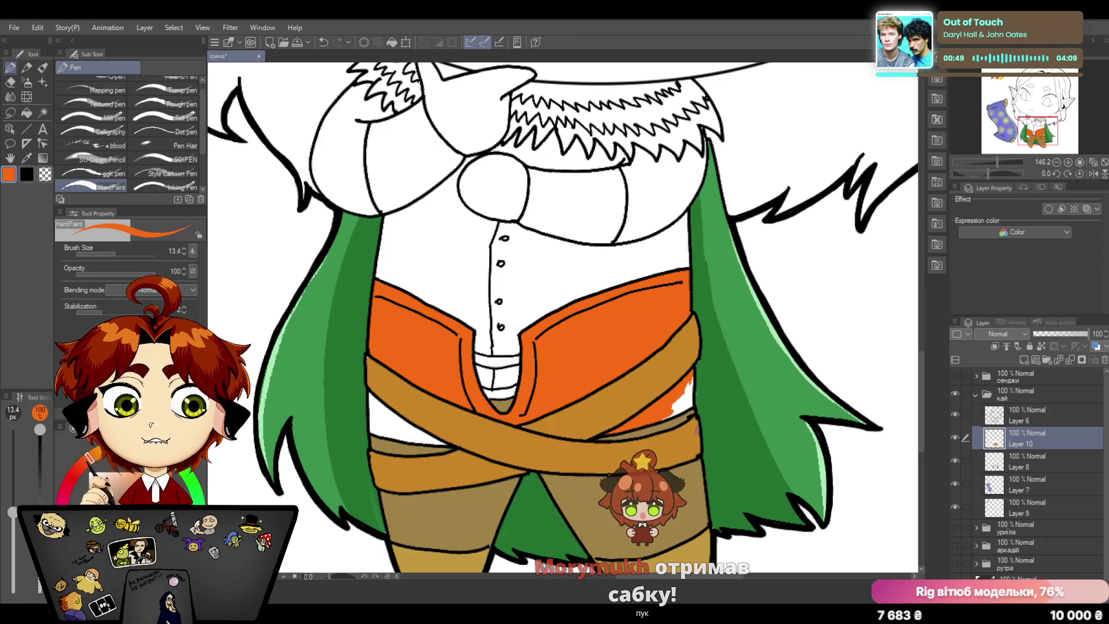
{"action": "left_click_drag", "start_coordinate": [689, 381], "coordinate": [675, 407]}
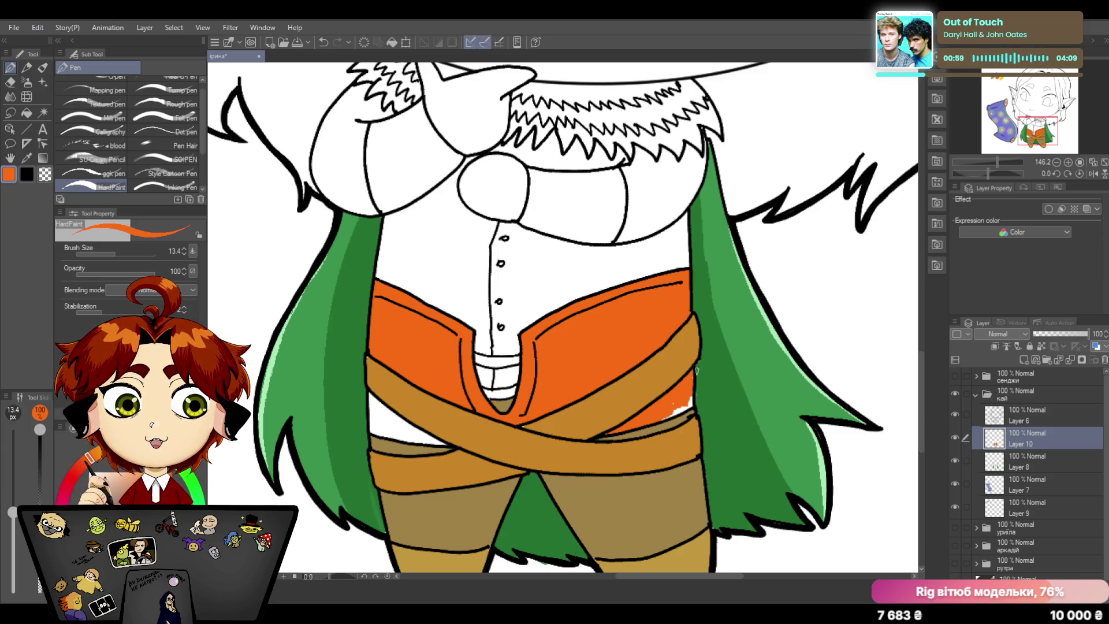
{"action": "left_click_drag", "start_coordinate": [689, 399], "coordinate": [675, 416]}
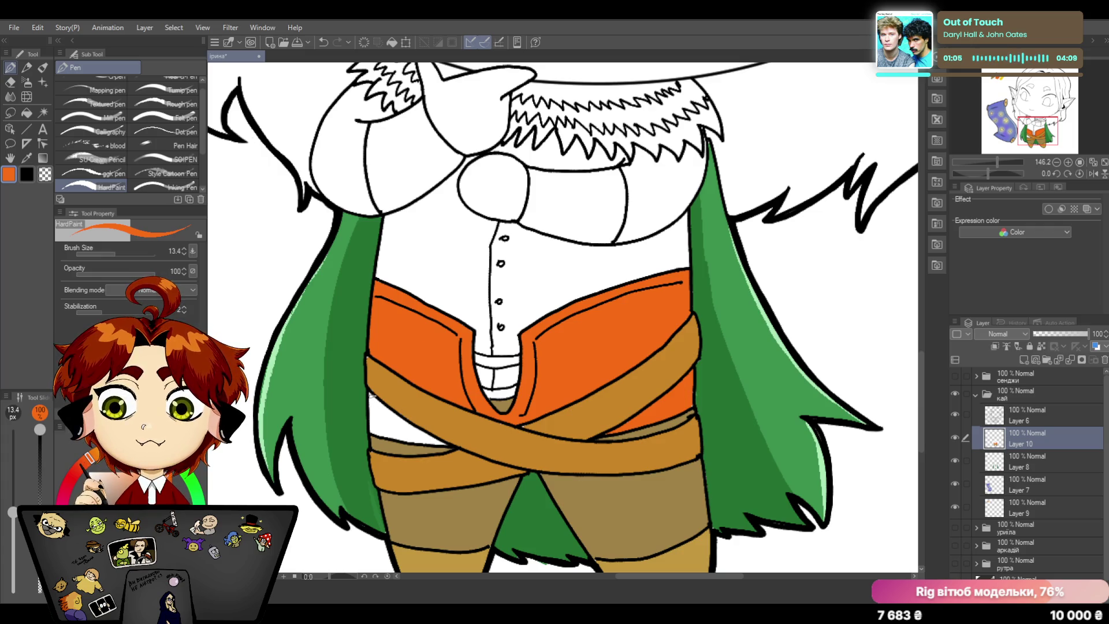
Step: Fill the vest's lower-left gap beneath the crossed belt with orange
{"action": "mouse_move", "coordinate": [371, 397]}
{"action": "left_mouse_down"}
{"action": "mouse_move", "coordinate": [393, 425]}
{"action": "mouse_move", "coordinate": [370, 400]}
{"action": "mouse_move", "coordinate": [373, 428]}
{"action": "mouse_move", "coordinate": [398, 439]}
{"action": "left_mouse_up"}
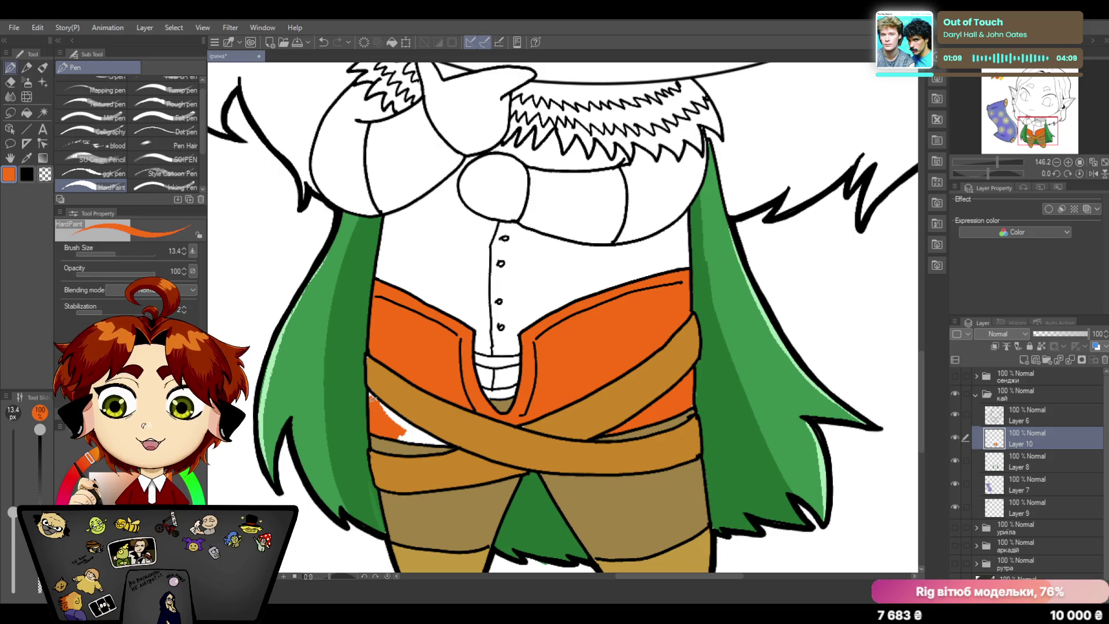
{"action": "mouse_move", "coordinate": [370, 395]}
{"action": "left_mouse_down"}
{"action": "mouse_move", "coordinate": [420, 434]}
{"action": "mouse_move", "coordinate": [399, 433]}
{"action": "mouse_move", "coordinate": [447, 444]}
{"action": "left_mouse_up"}
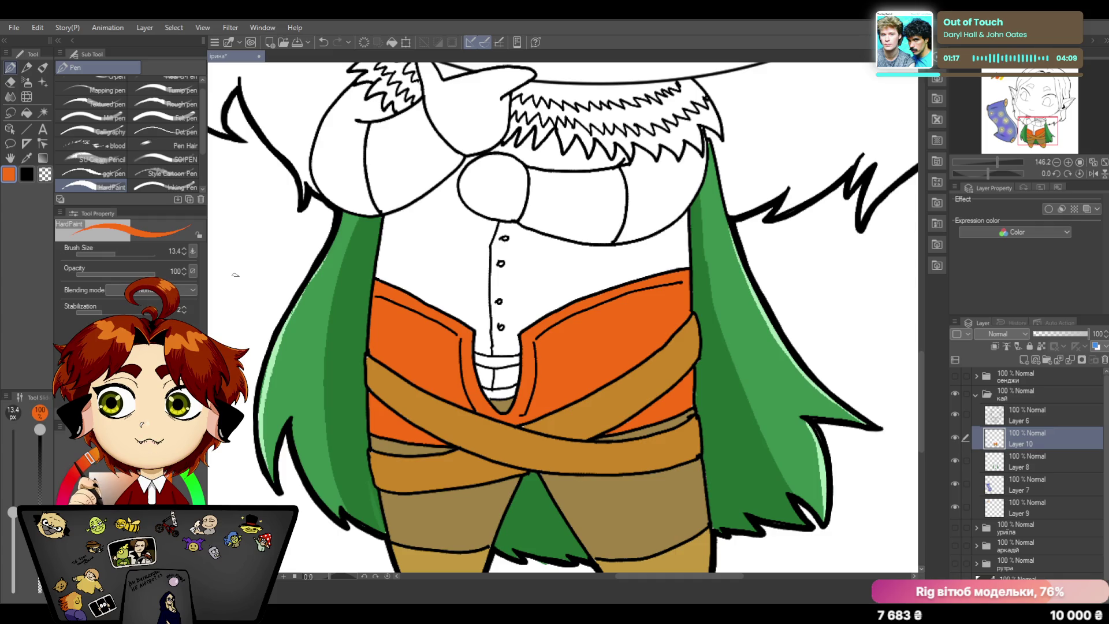
{"action": "left_click", "coordinate": [27, 158]}
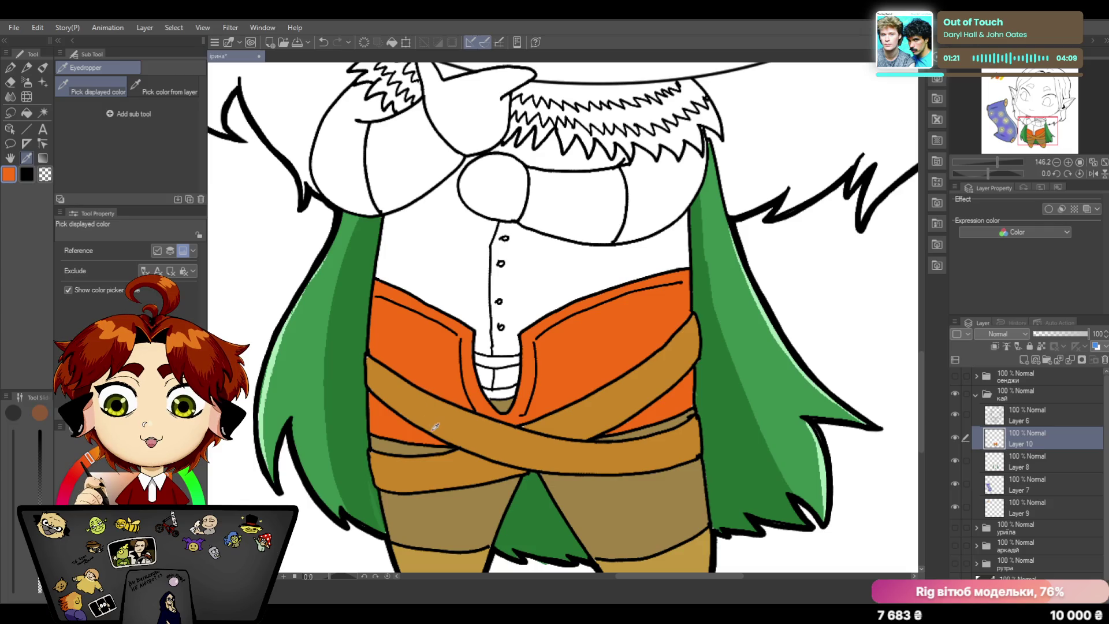
{"action": "left_click", "coordinate": [397, 388]}
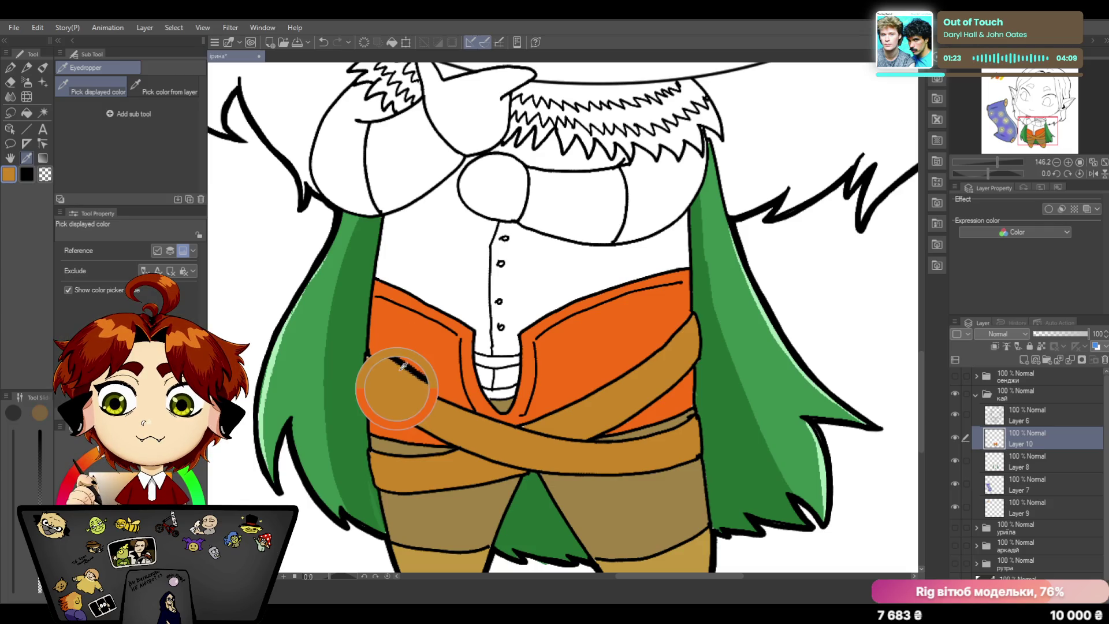
{"action": "left_click", "coordinate": [9, 72]}
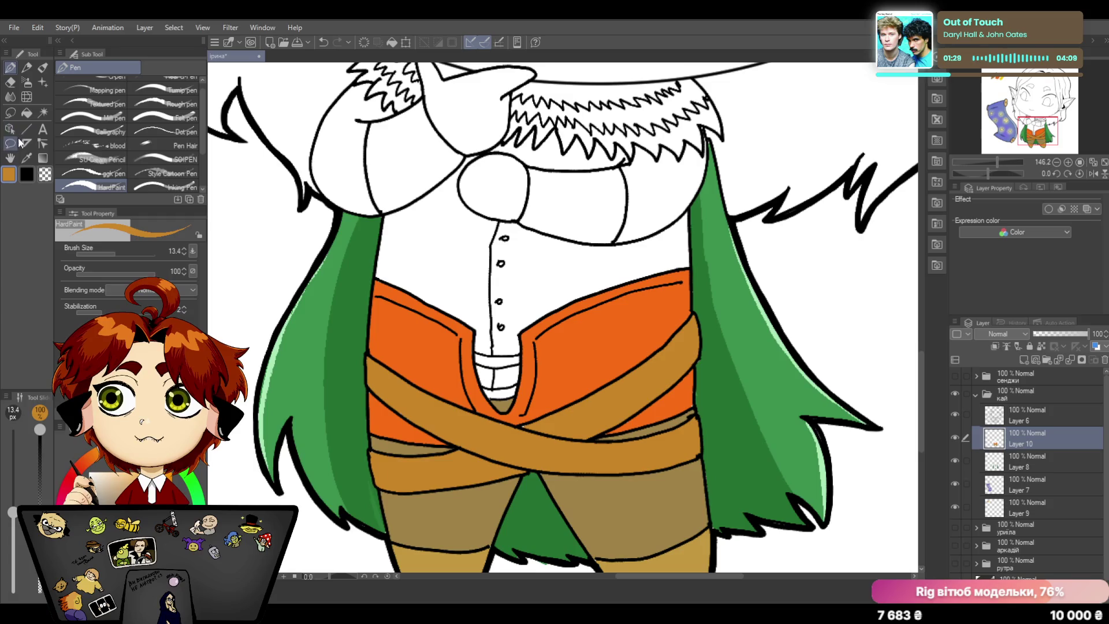
{"action": "left_click", "coordinate": [26, 159]}
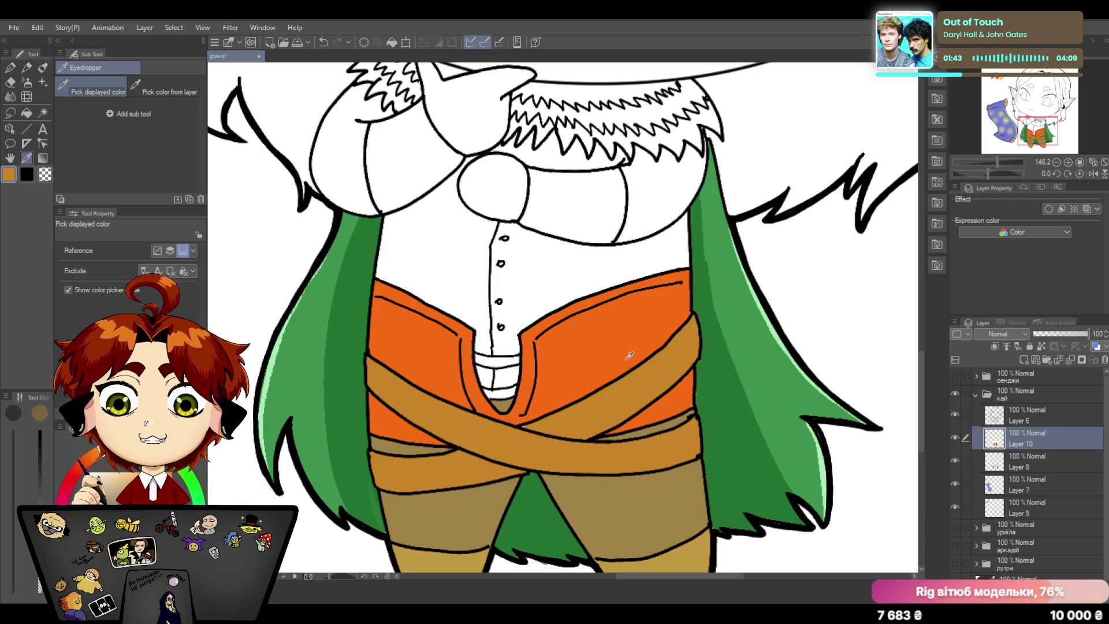
{"action": "left_click", "coordinate": [612, 408]}
{"action": "left_click", "coordinate": [11, 68]}
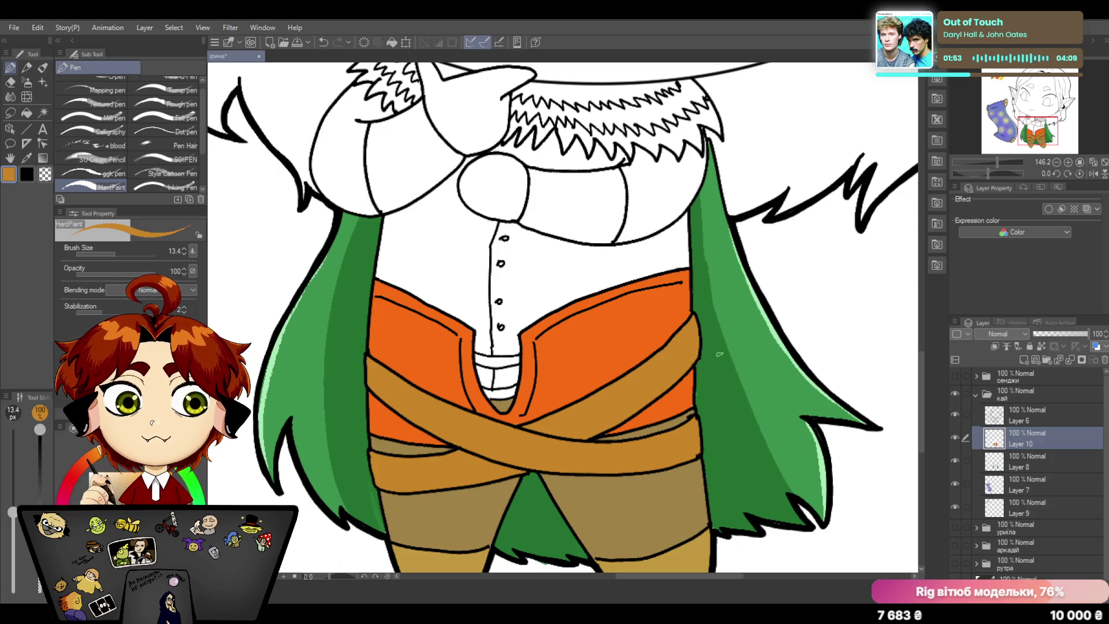
{"action": "left_click", "coordinate": [26, 157]}
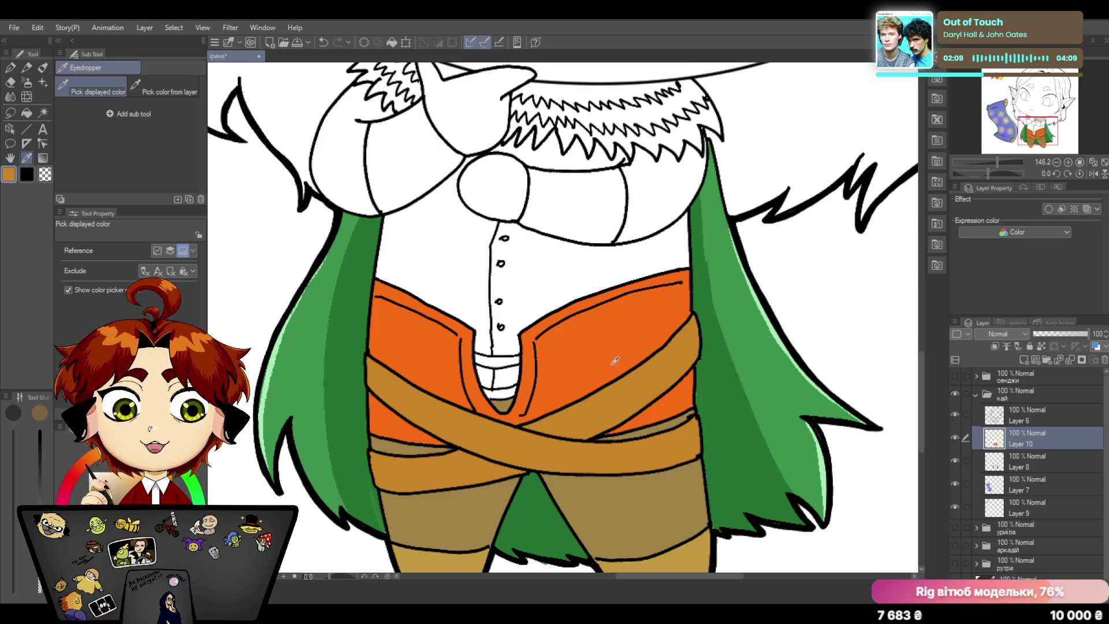
{"action": "left_click", "coordinate": [682, 400]}
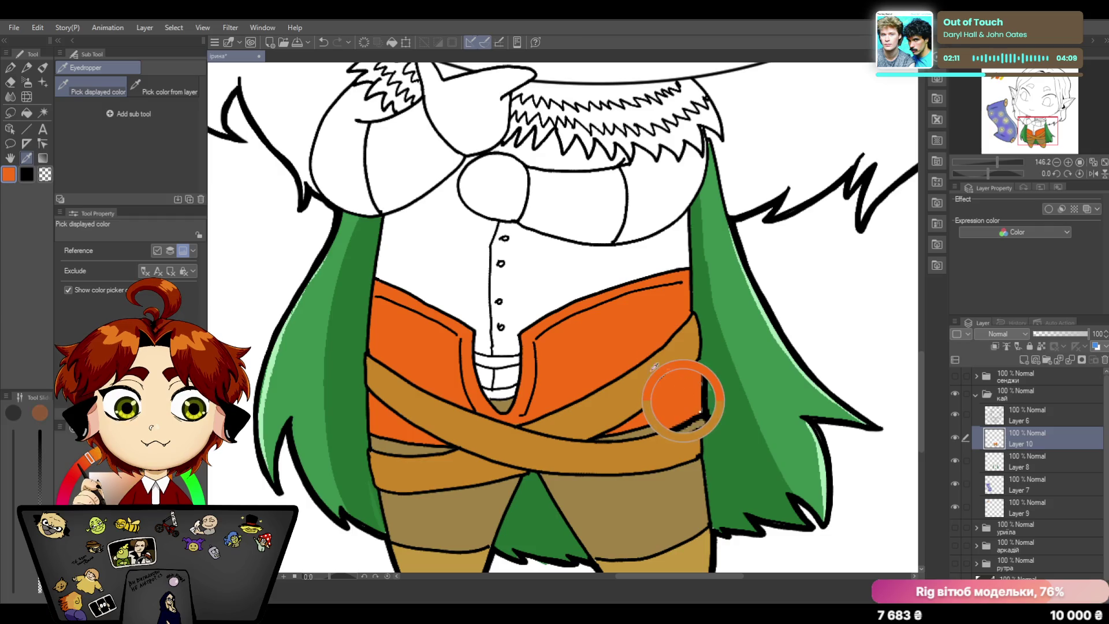
{"action": "key", "text": "p"}
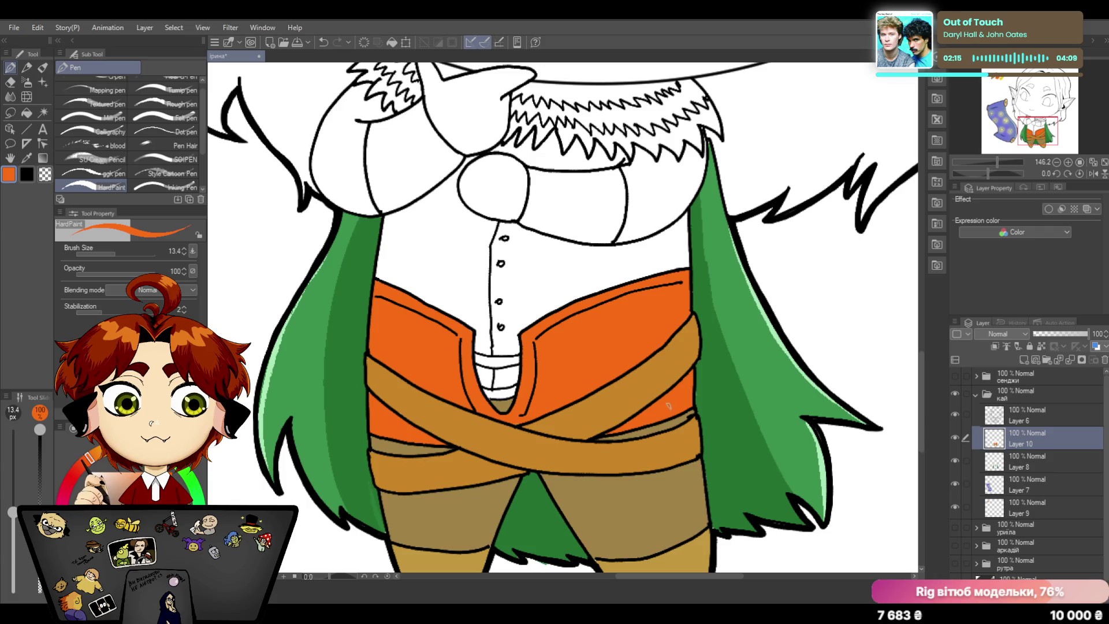
{"action": "left_click", "coordinate": [1015, 456]}
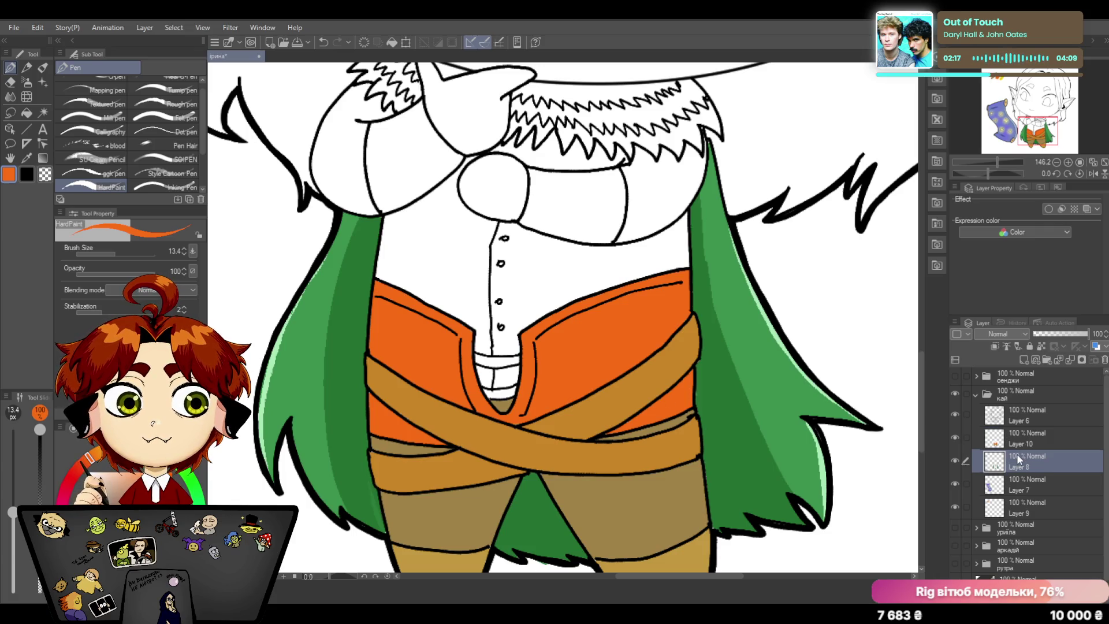
Step: Sample the cape's green, then the vest's orange, as the drawing colour
{"action": "left_click", "coordinate": [27, 153]}
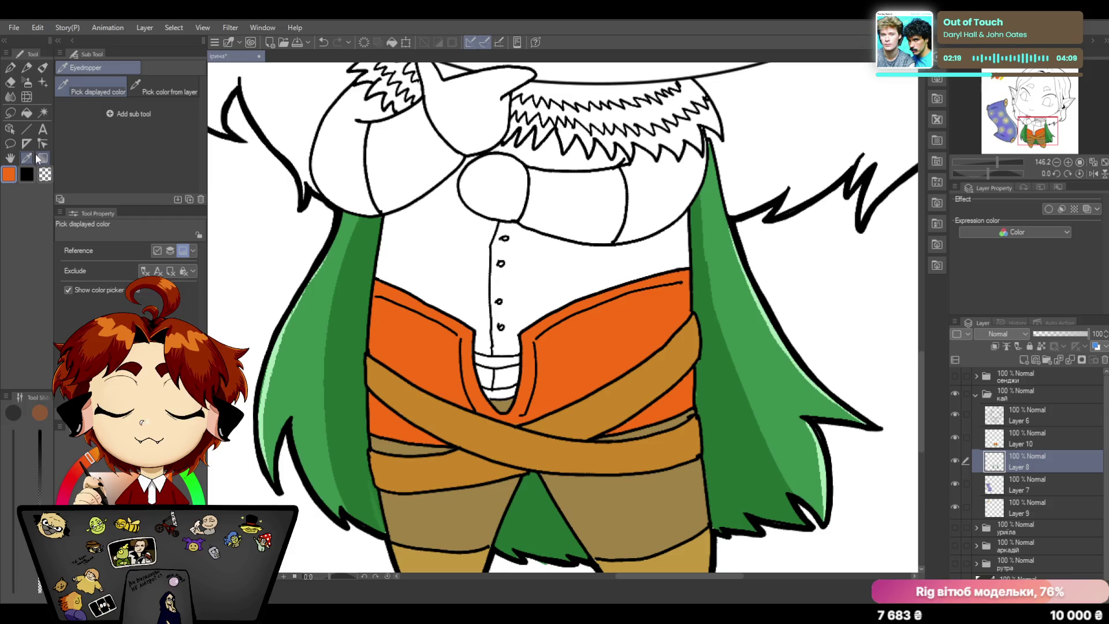
{"action": "left_click", "coordinate": [719, 427]}
{"action": "left_click", "coordinate": [10, 70]}
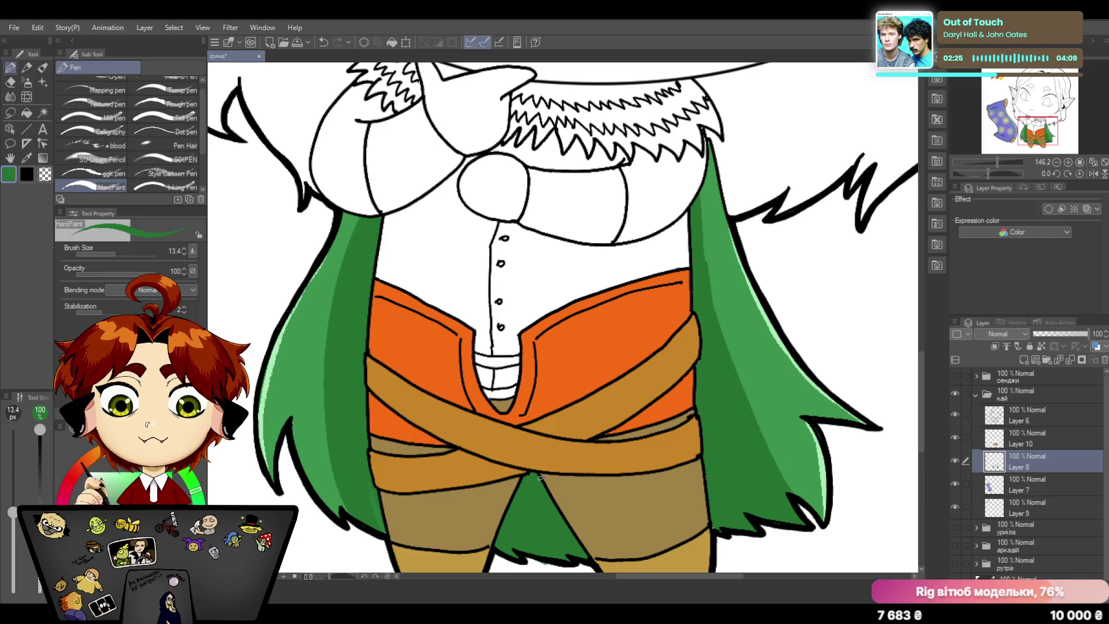
{"action": "left_click", "coordinate": [27, 157]}
{"action": "left_click", "coordinate": [411, 358]}
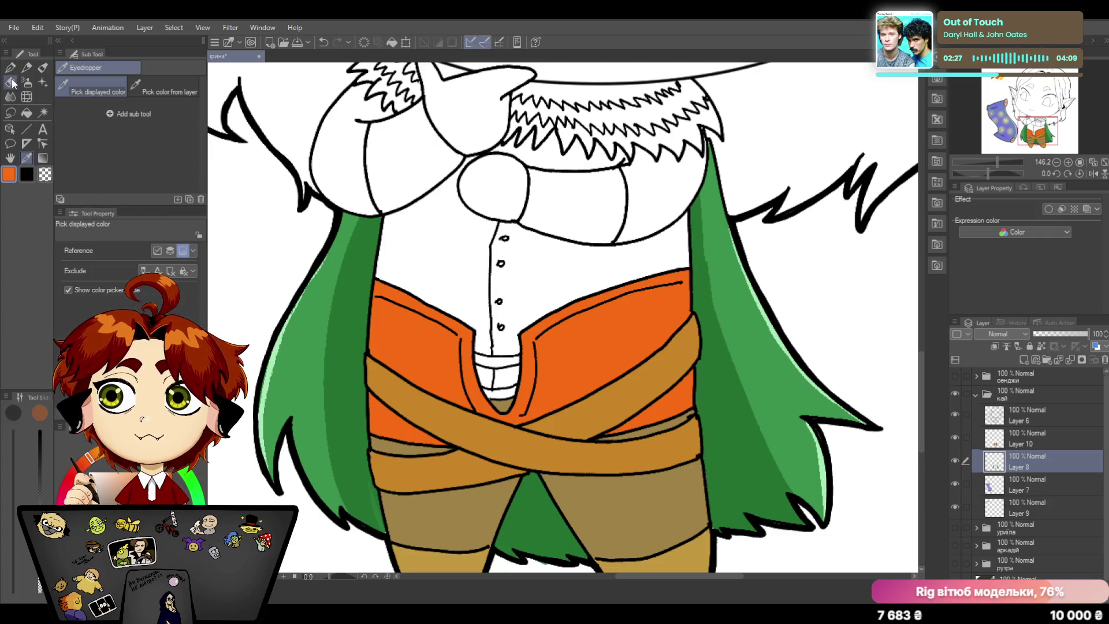
{"action": "key", "text": "p"}
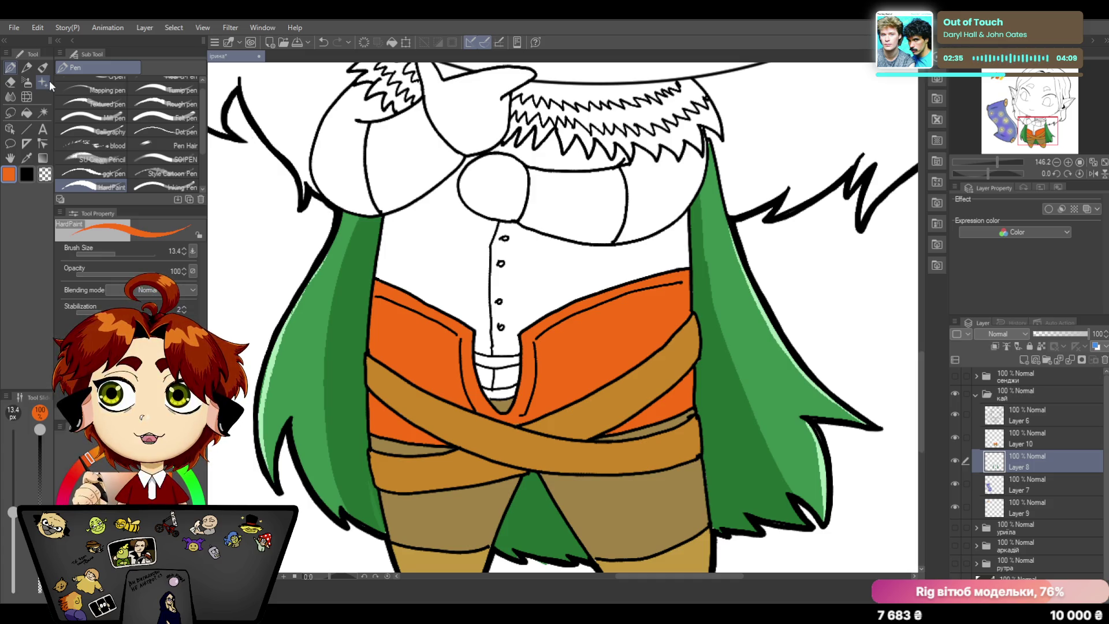
Step: On Layer 10, dab orange into the white shirt opening above the belt
{"action": "left_click", "coordinate": [1007, 437]}
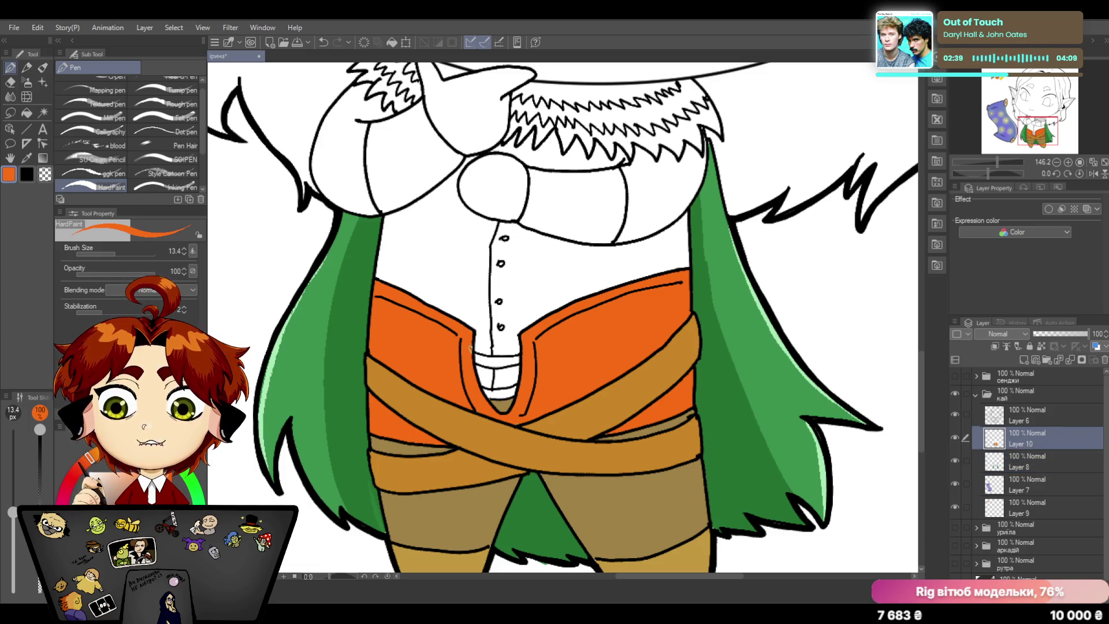
{"action": "mouse_move", "coordinate": [475, 357]}
{"action": "left_mouse_down"}
{"action": "mouse_move", "coordinate": [518, 357]}
{"action": "mouse_move", "coordinate": [499, 394]}
{"action": "mouse_move", "coordinate": [515, 394]}
{"action": "mouse_move", "coordinate": [496, 391]}
{"action": "mouse_move", "coordinate": [515, 397]}
{"action": "mouse_move", "coordinate": [488, 395]}
{"action": "left_mouse_up"}
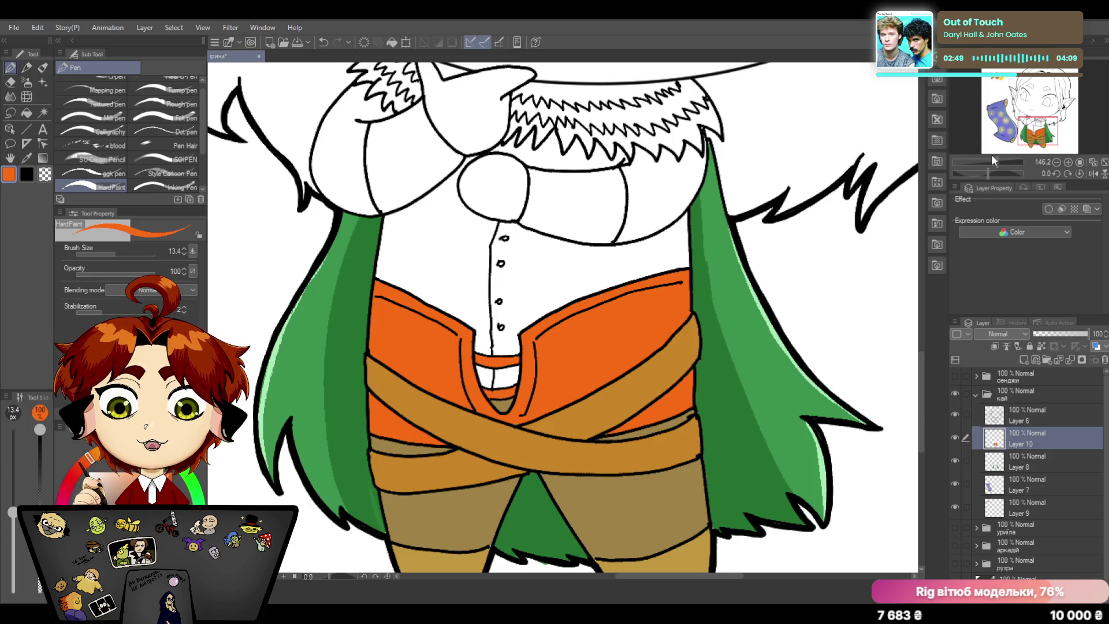
{"action": "left_click_drag", "start_coordinate": [994, 162], "coordinate": [996, 158]}
{"action": "left_click_drag", "start_coordinate": [920, 339], "coordinate": [927, 299]}
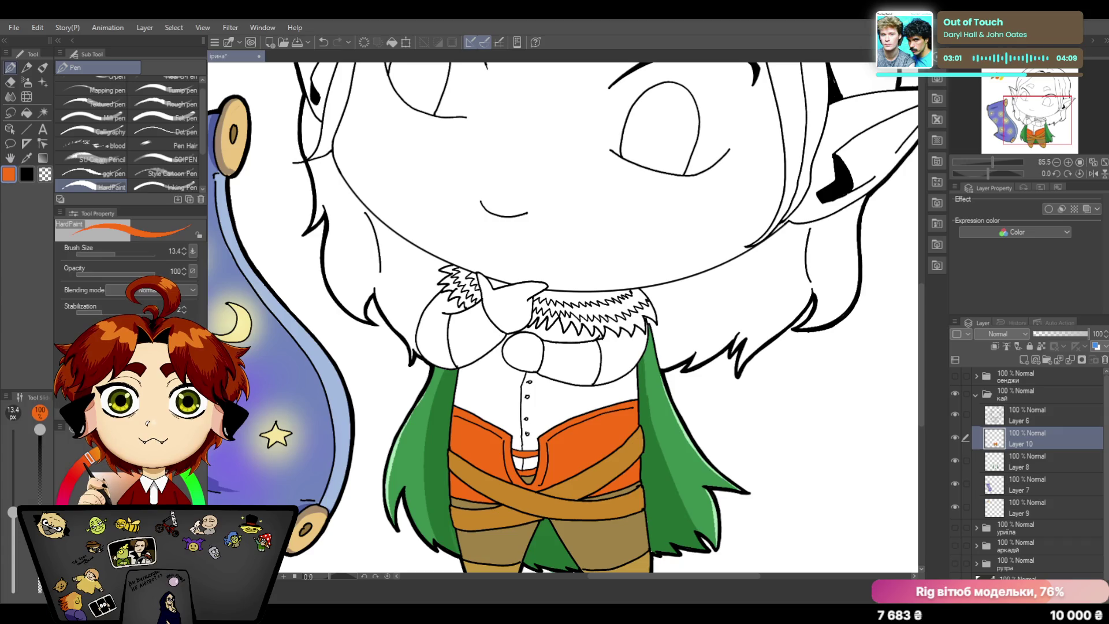
Step: Sample the tan colour from the canvas for the sleeves
{"action": "key", "text": "i"}
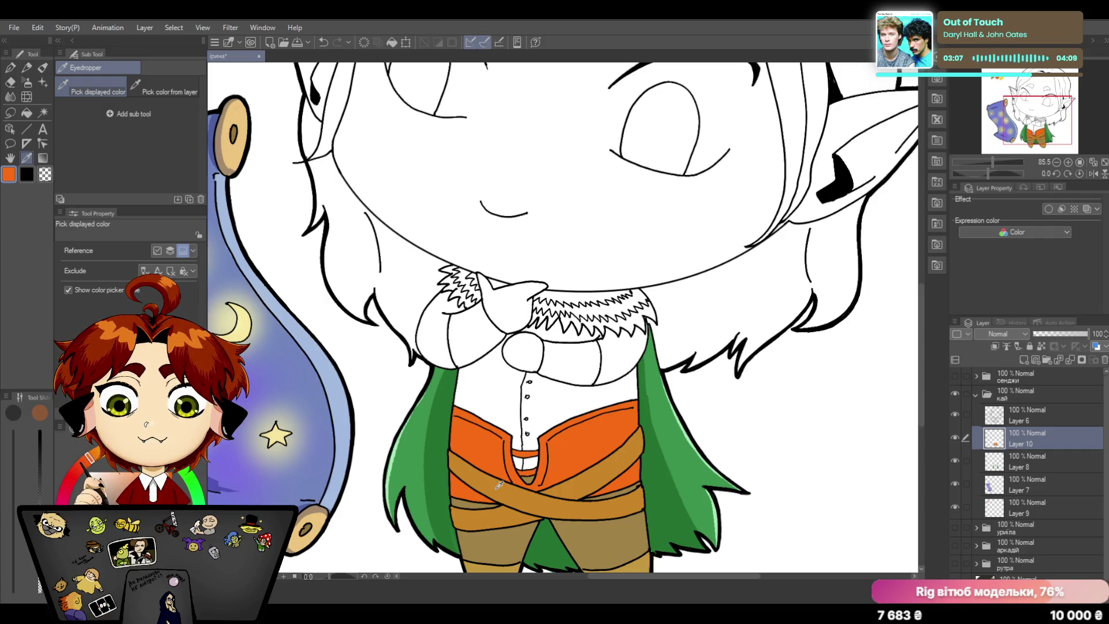
{"action": "left_click", "coordinate": [488, 442]}
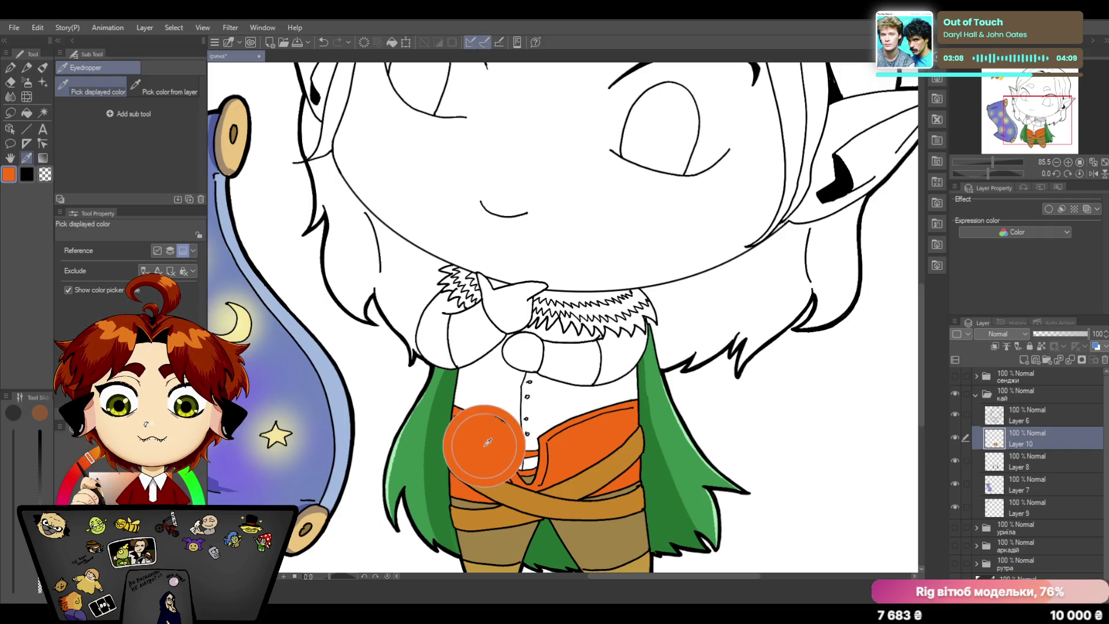
{"action": "left_click", "coordinate": [489, 485]}
{"action": "left_click", "coordinate": [495, 542]}
{"action": "left_click", "coordinate": [11, 68]}
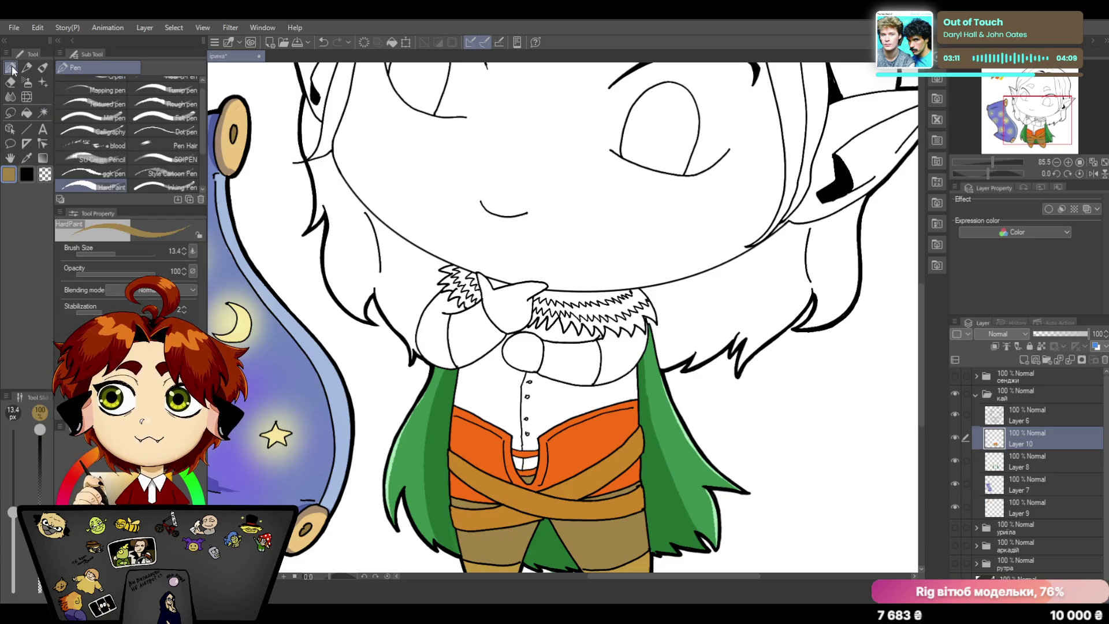
Step: Paint both crossed sleeves tan with the HardPaint pen
{"action": "mouse_move", "coordinate": [461, 342]}
{"action": "left_mouse_down"}
{"action": "mouse_move", "coordinate": [483, 328]}
{"action": "mouse_move", "coordinate": [458, 311]}
{"action": "mouse_move", "coordinate": [459, 350]}
{"action": "left_mouse_up"}
{"action": "mouse_move", "coordinate": [478, 306]}
{"action": "left_mouse_down"}
{"action": "mouse_move", "coordinate": [468, 314]}
{"action": "mouse_move", "coordinate": [496, 334]}
{"action": "mouse_move", "coordinate": [450, 359]}
{"action": "mouse_move", "coordinate": [469, 351]}
{"action": "left_mouse_up"}
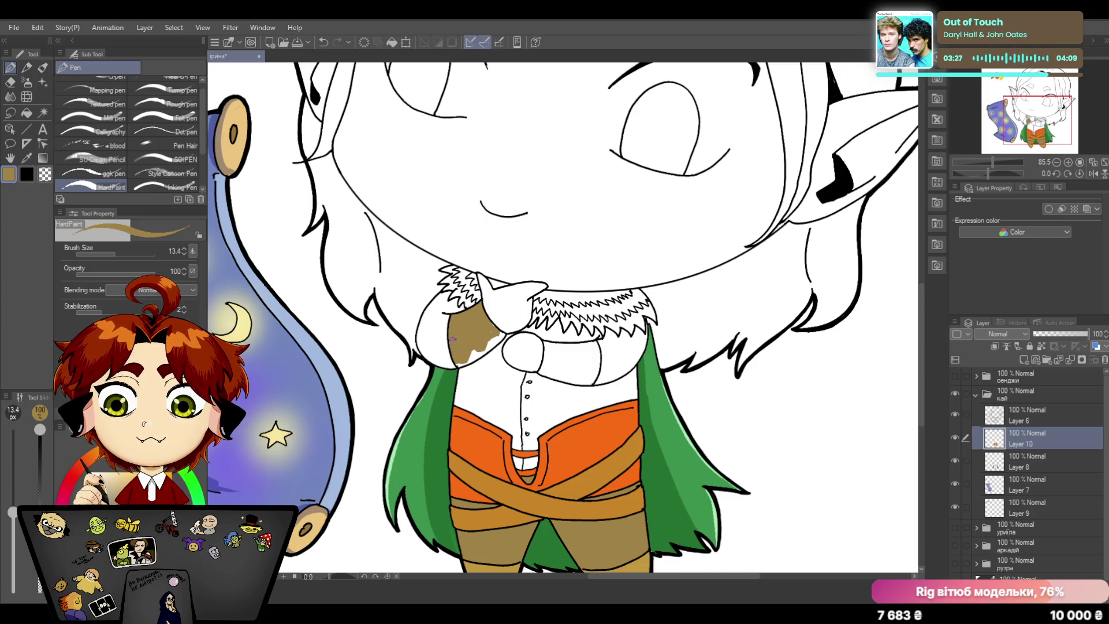
{"action": "mouse_move", "coordinate": [469, 354]}
{"action": "left_mouse_down"}
{"action": "mouse_move", "coordinate": [478, 360]}
{"action": "mouse_move", "coordinate": [459, 364]}
{"action": "mouse_move", "coordinate": [501, 335]}
{"action": "left_mouse_up"}
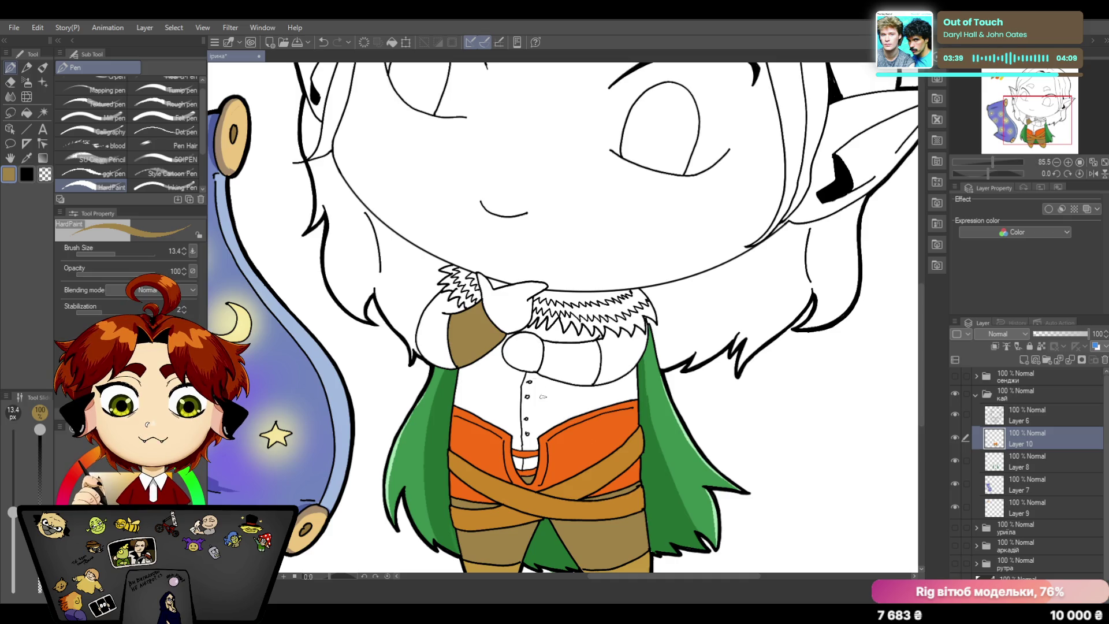
{"action": "mouse_move", "coordinate": [562, 370]}
{"action": "left_mouse_down"}
{"action": "mouse_move", "coordinate": [547, 350]}
{"action": "mouse_move", "coordinate": [569, 345]}
{"action": "mouse_move", "coordinate": [551, 345]}
{"action": "mouse_move", "coordinate": [594, 345]}
{"action": "mouse_move", "coordinate": [587, 373]}
{"action": "mouse_move", "coordinate": [561, 362]}
{"action": "mouse_move", "coordinate": [564, 351]}
{"action": "mouse_move", "coordinate": [595, 380]}
{"action": "mouse_move", "coordinate": [545, 374]}
{"action": "mouse_move", "coordinate": [591, 381]}
{"action": "mouse_move", "coordinate": [579, 385]}
{"action": "mouse_move", "coordinate": [590, 371]}
{"action": "left_mouse_up"}
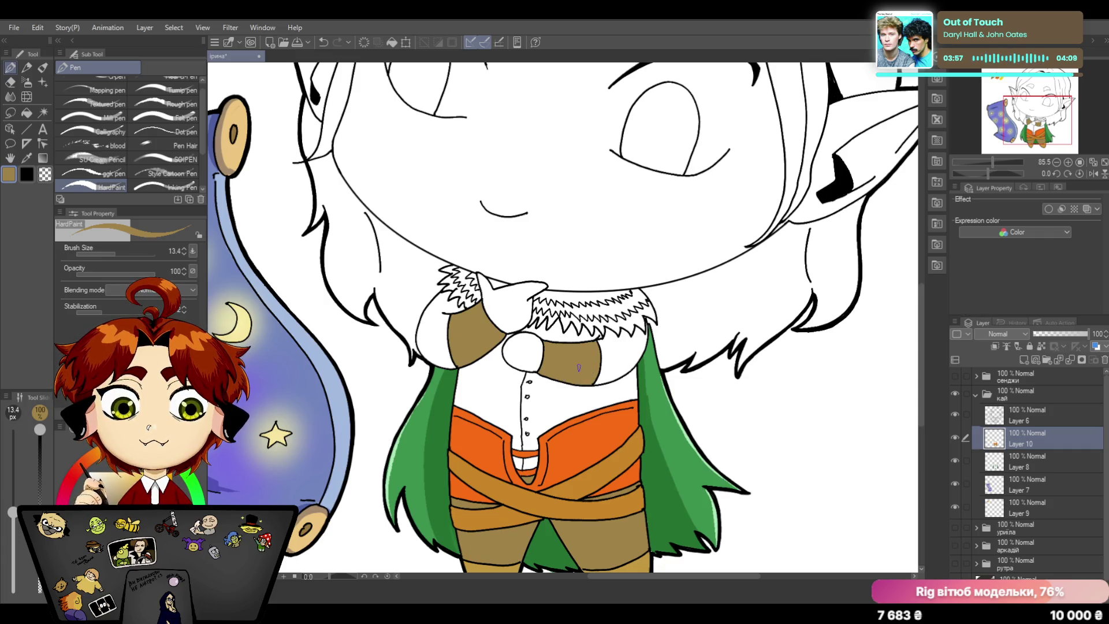
Step: Sample orange from the vest and switch to the thin Inking Pen for detail lines
{"action": "key", "text": "i"}
{"action": "left_click", "coordinate": [475, 440]}
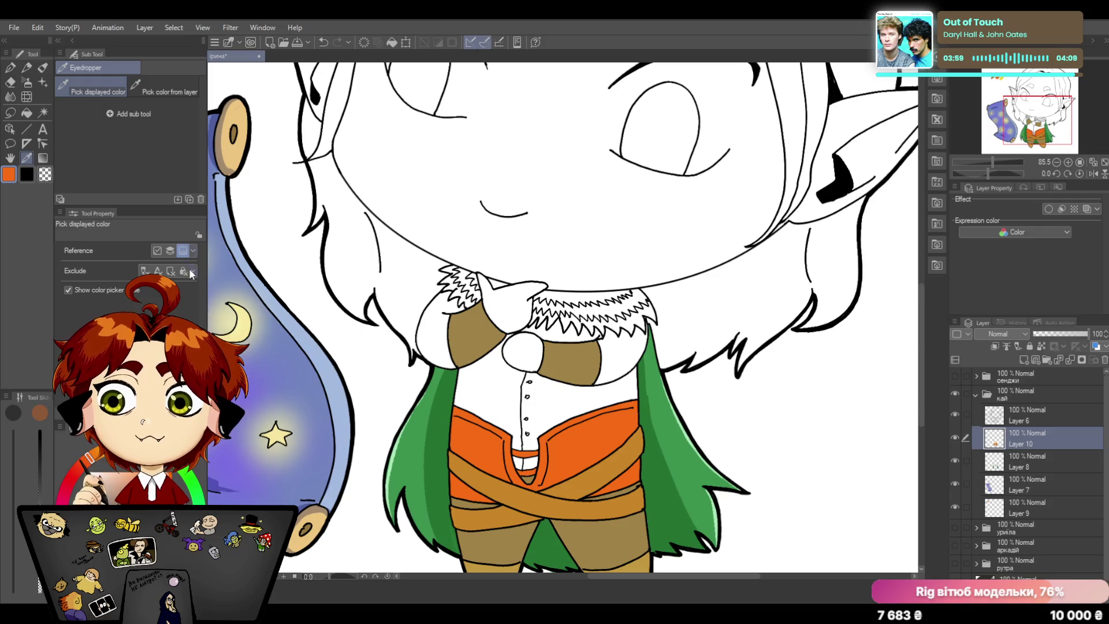
{"action": "key", "text": "p"}
{"action": "left_click", "coordinate": [176, 186]}
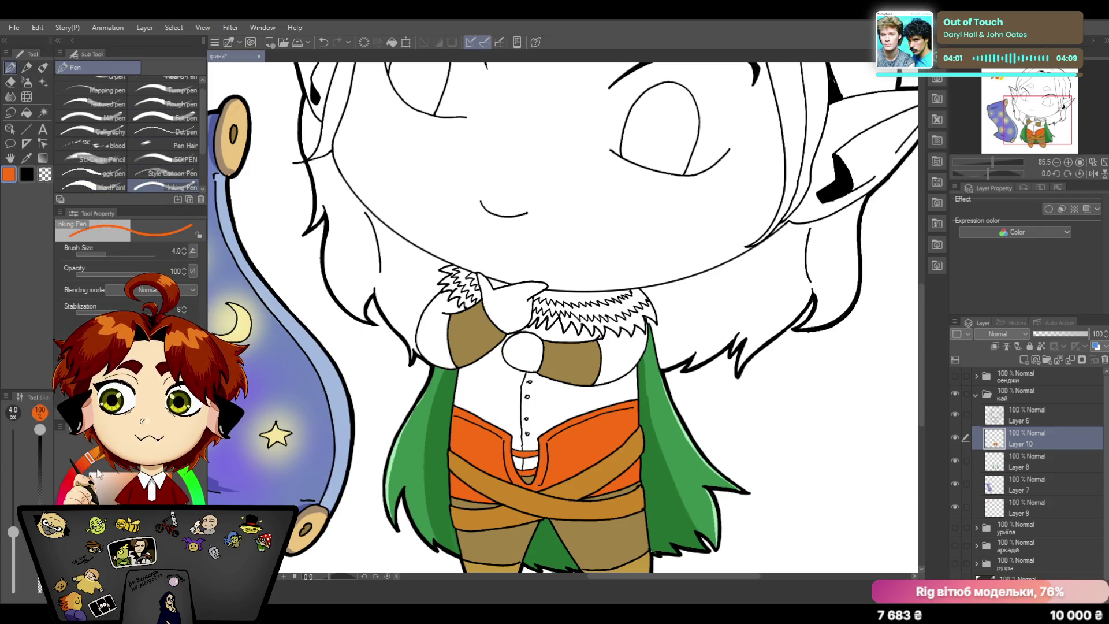
Step: With pen size 5, draw thin orange streaks across both tan sleeves, undoing a stray stroke
{"action": "left_click", "coordinate": [184, 248]}
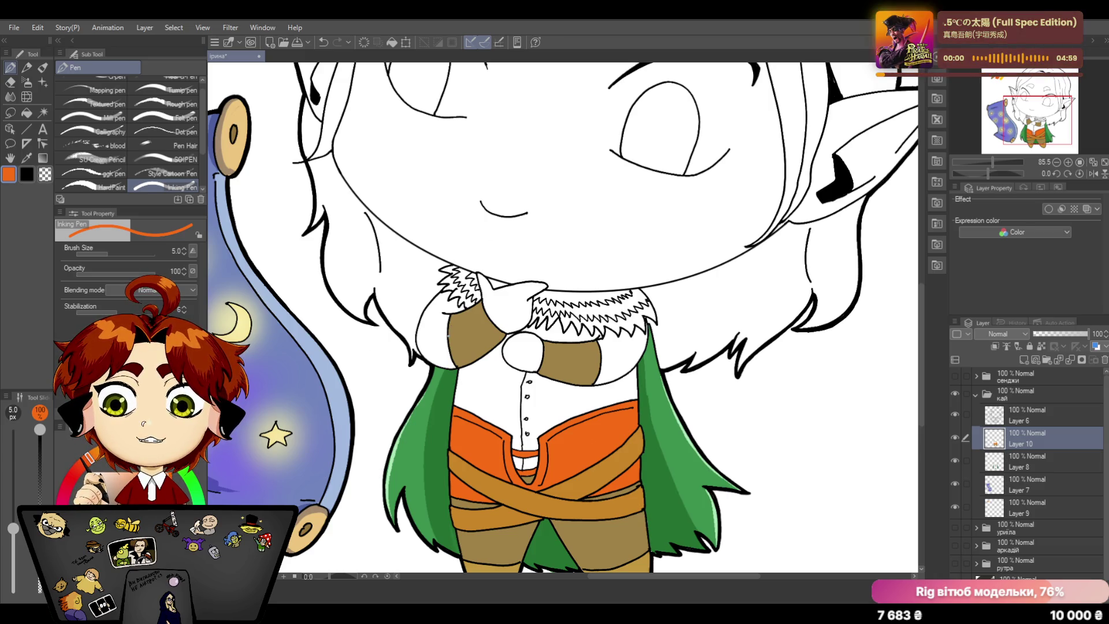
{"action": "left_click_drag", "start_coordinate": [449, 334], "coordinate": [472, 315]}
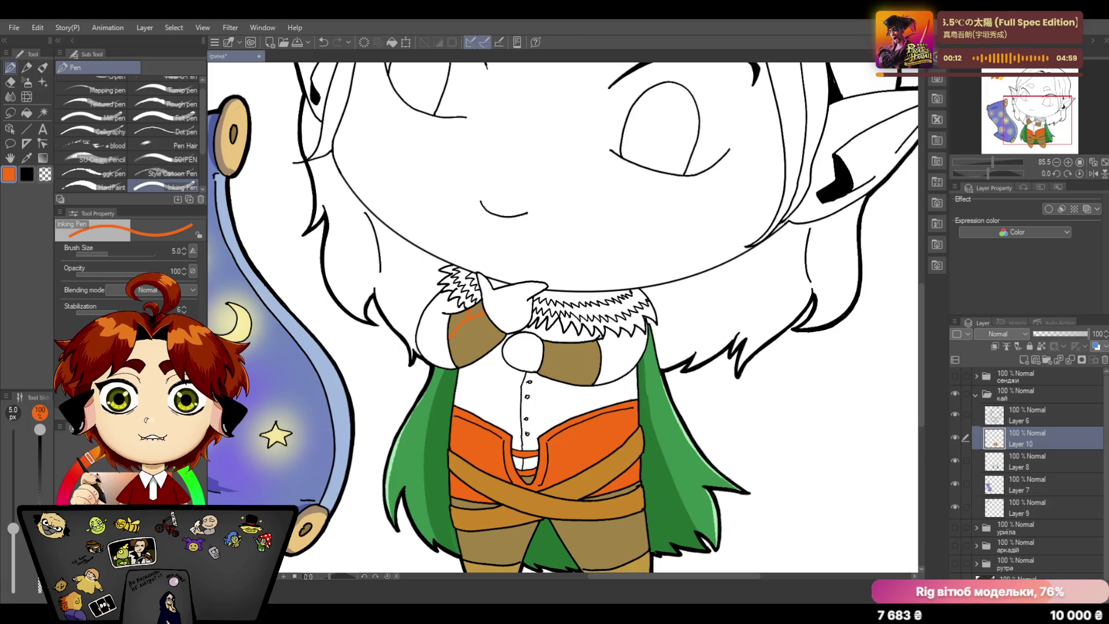
{"action": "mouse_move", "coordinate": [456, 358]}
{"action": "left_mouse_down"}
{"action": "mouse_move", "coordinate": [488, 331]}
{"action": "mouse_move", "coordinate": [479, 314]}
{"action": "left_mouse_up"}
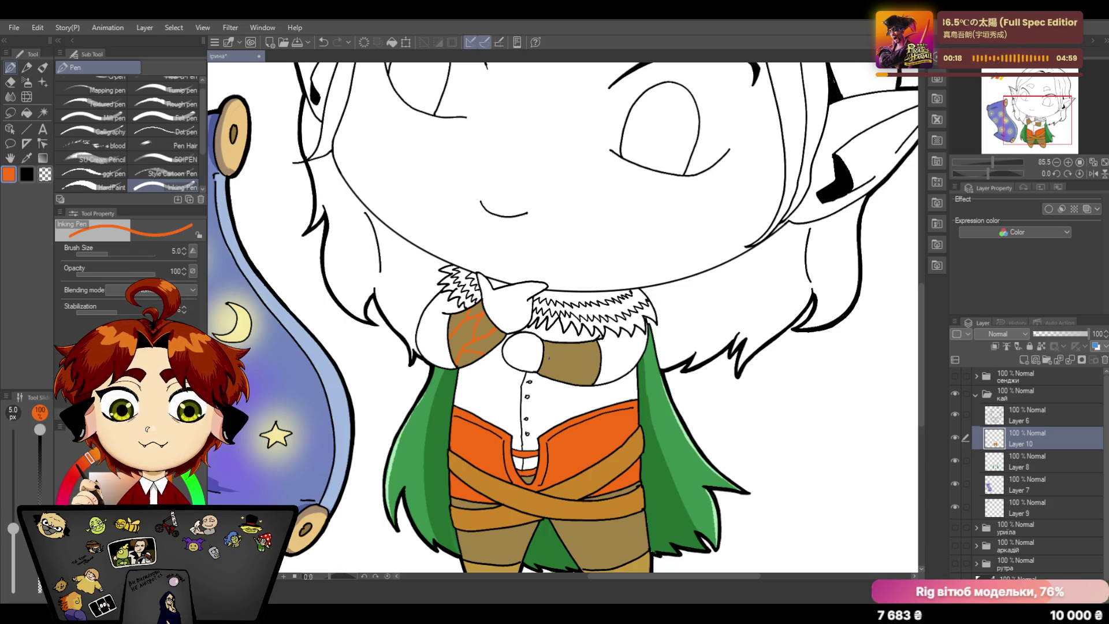
{"action": "key", "text": "ctrl+z"}
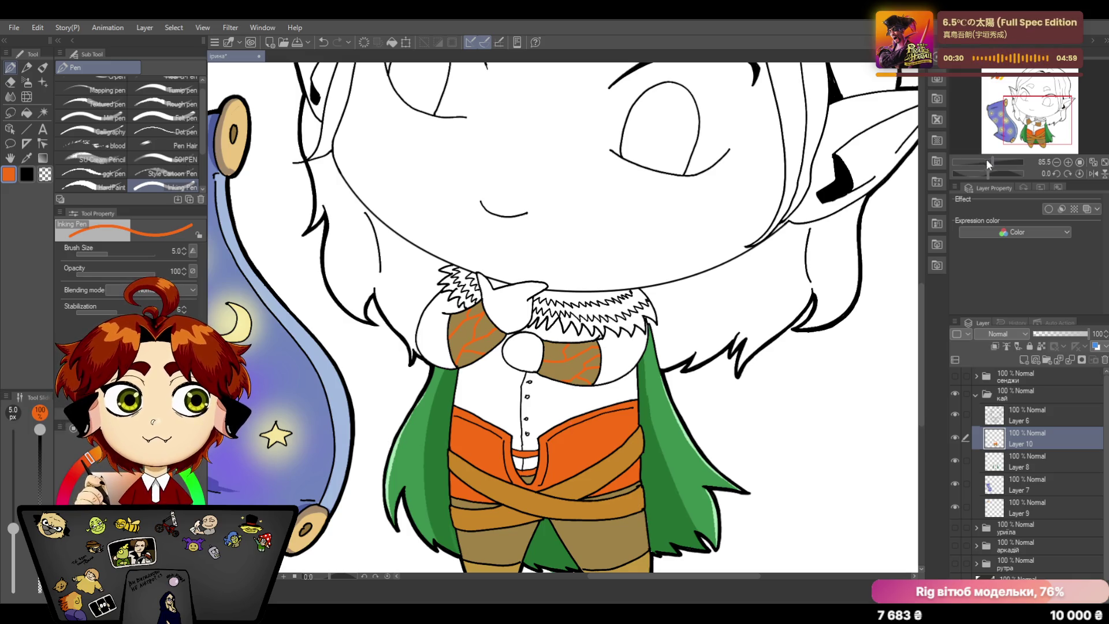
{"action": "left_click_drag", "start_coordinate": [986, 158], "coordinate": [999, 170]}
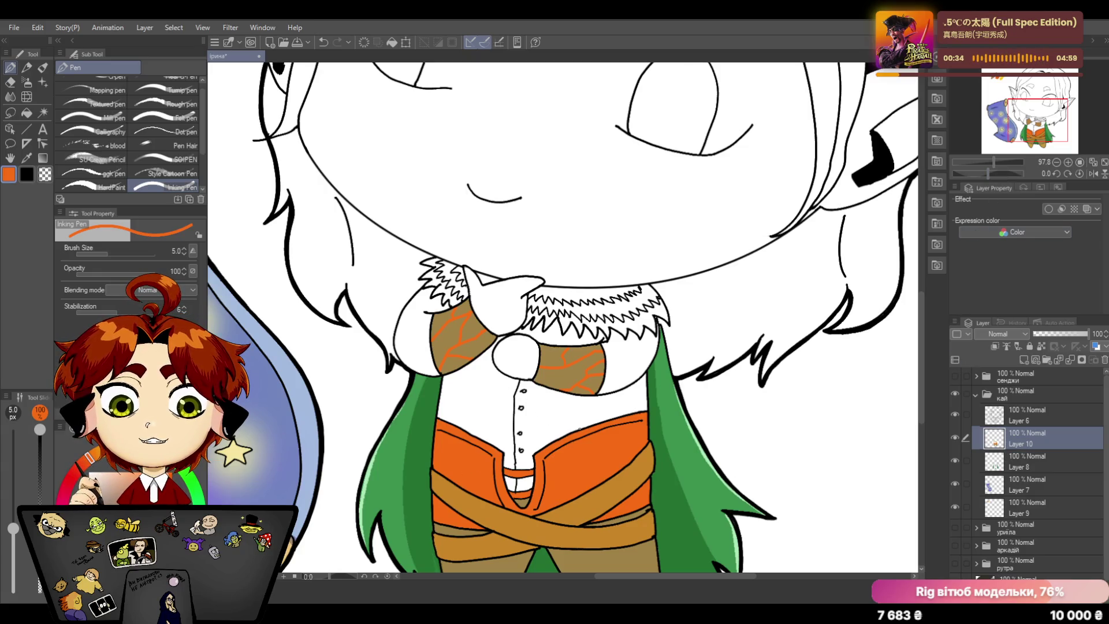
{"action": "scroll", "coordinate": [712, 577], "scroll_direction": "left", "scroll_amount": 3}
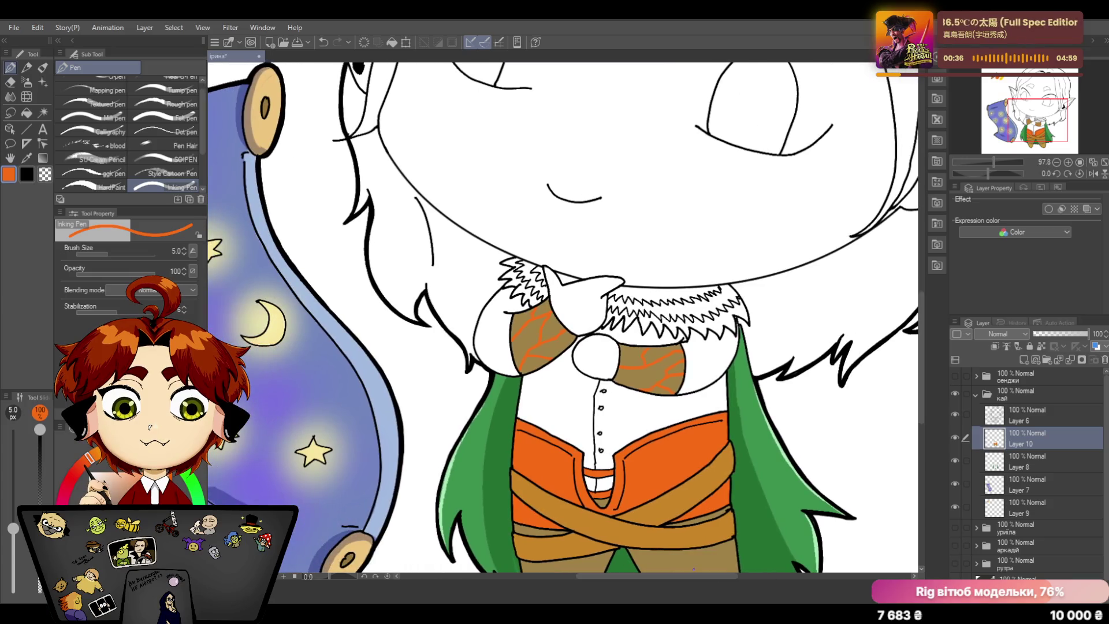
{"action": "left_click_drag", "start_coordinate": [920, 301], "coordinate": [919, 280]}
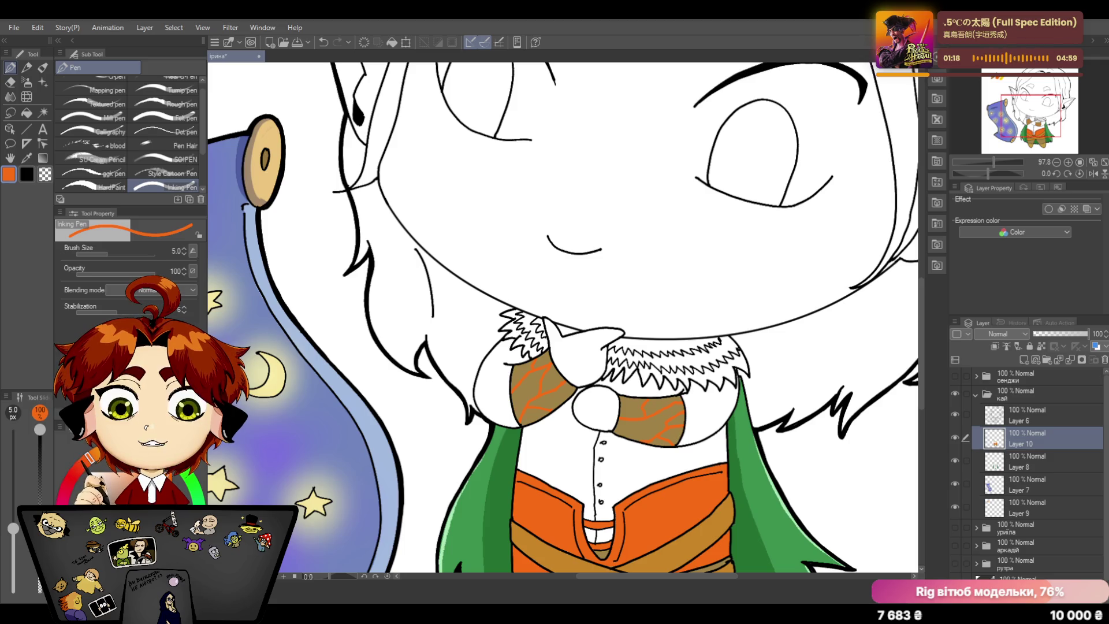
Step: Zoom out and set the drawing colour to bright green from the colour wheel
{"action": "left_click_drag", "start_coordinate": [993, 161], "coordinate": [990, 162]}
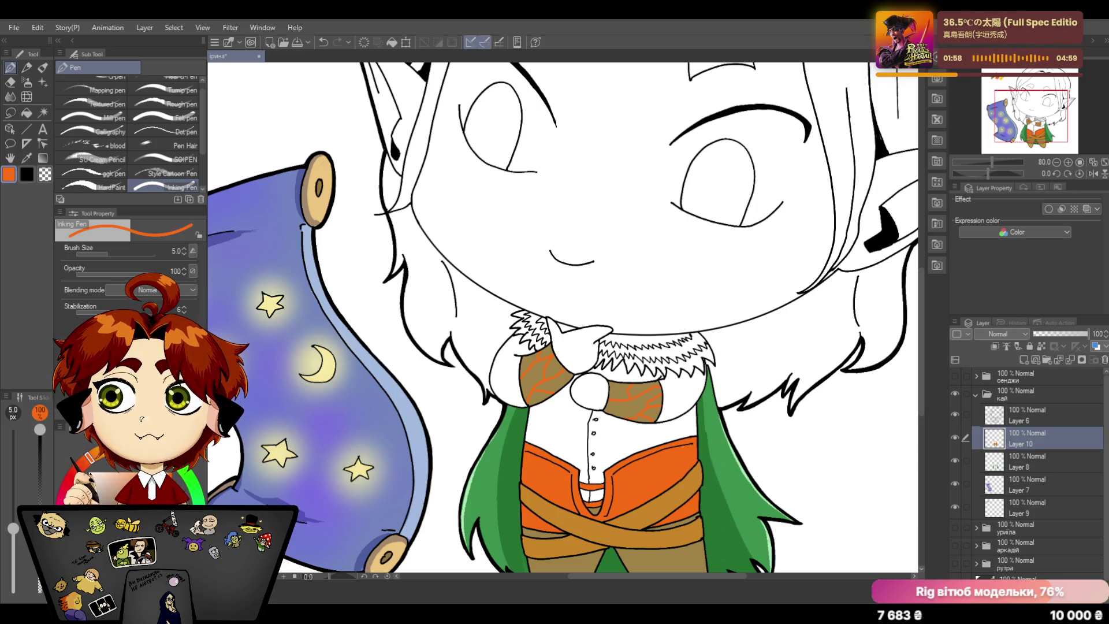
{"action": "left_click", "coordinate": [193, 472]}
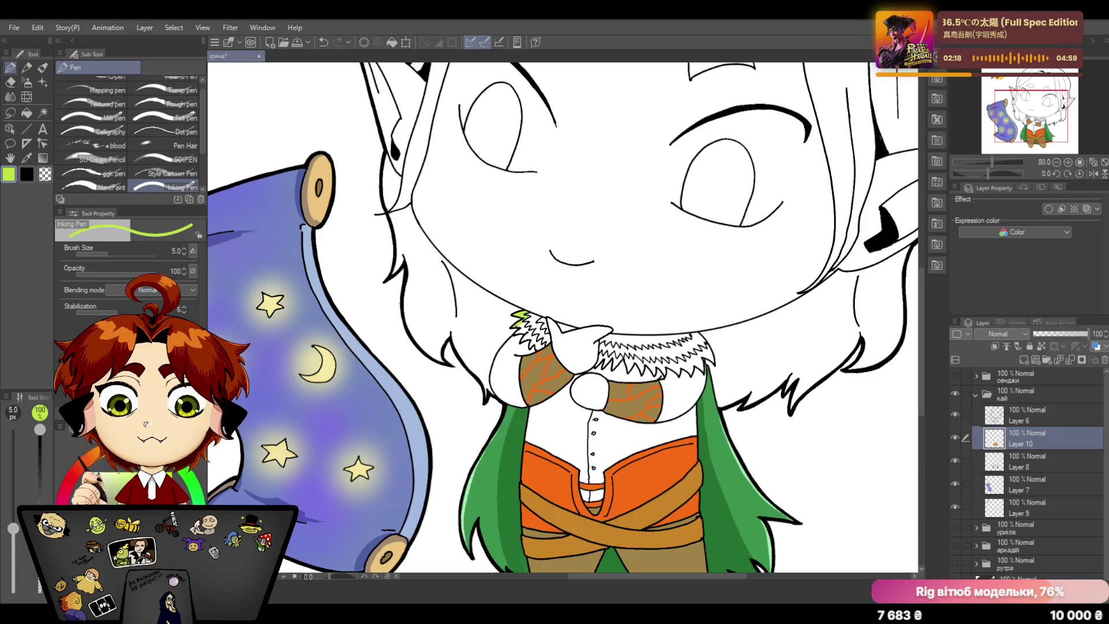
Step: Paint lime green trim along the fur collar's zigzag edge from left to right
{"action": "mouse_move", "coordinate": [519, 328]}
{"action": "left_mouse_down"}
{"action": "mouse_move", "coordinate": [530, 340]}
{"action": "mouse_move", "coordinate": [519, 346]}
{"action": "mouse_move", "coordinate": [537, 348]}
{"action": "left_mouse_up"}
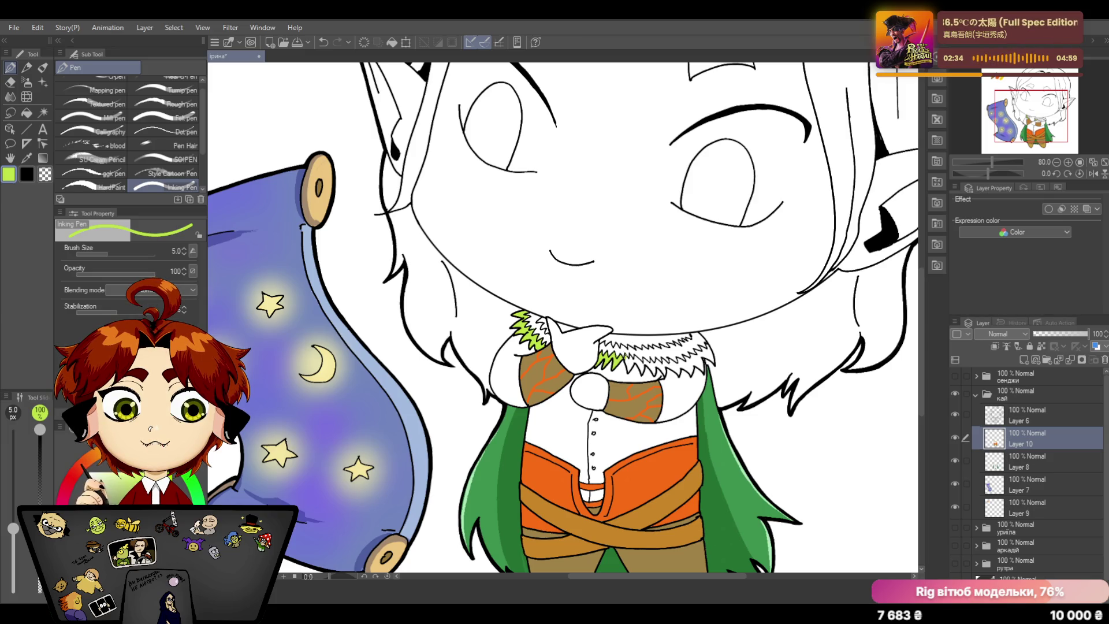
{"action": "left_click_drag", "start_coordinate": [624, 351], "coordinate": [645, 370]}
{"action": "mouse_move", "coordinate": [634, 376]}
{"action": "left_mouse_down"}
{"action": "mouse_move", "coordinate": [647, 356]}
{"action": "mouse_move", "coordinate": [663, 380]}
{"action": "left_mouse_up"}
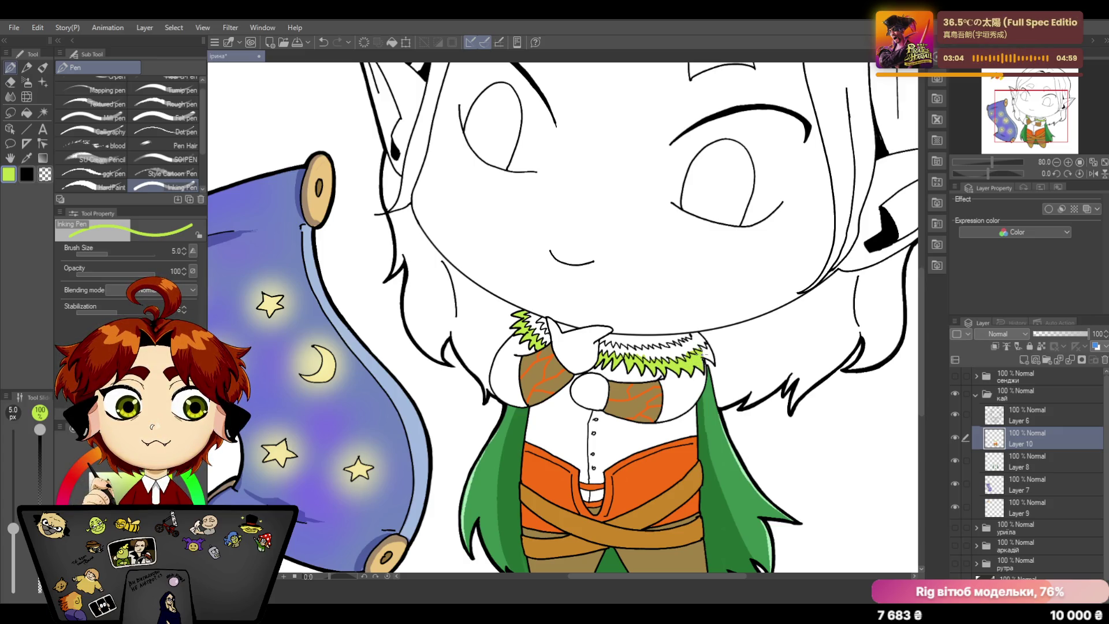
{"action": "left_click_drag", "start_coordinate": [704, 351], "coordinate": [714, 351]}
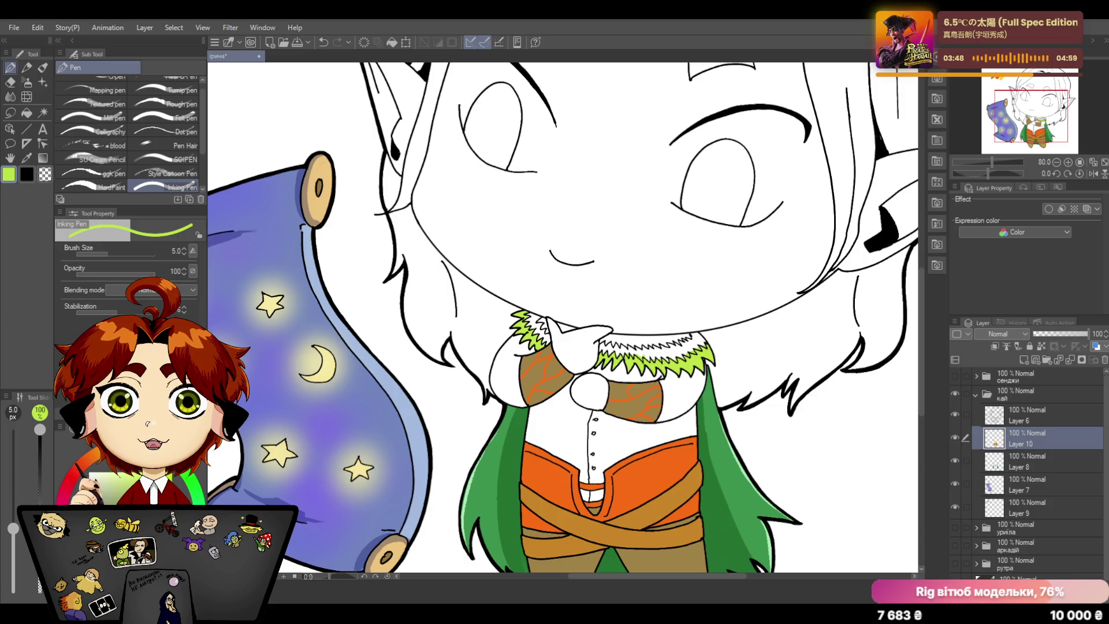
{"action": "left_click", "coordinate": [1018, 507]}
Step: Sample yellow from the painted swatches and return to Layer 10 with the pen
{"action": "left_click_drag", "start_coordinate": [989, 161], "coordinate": [982, 160]}
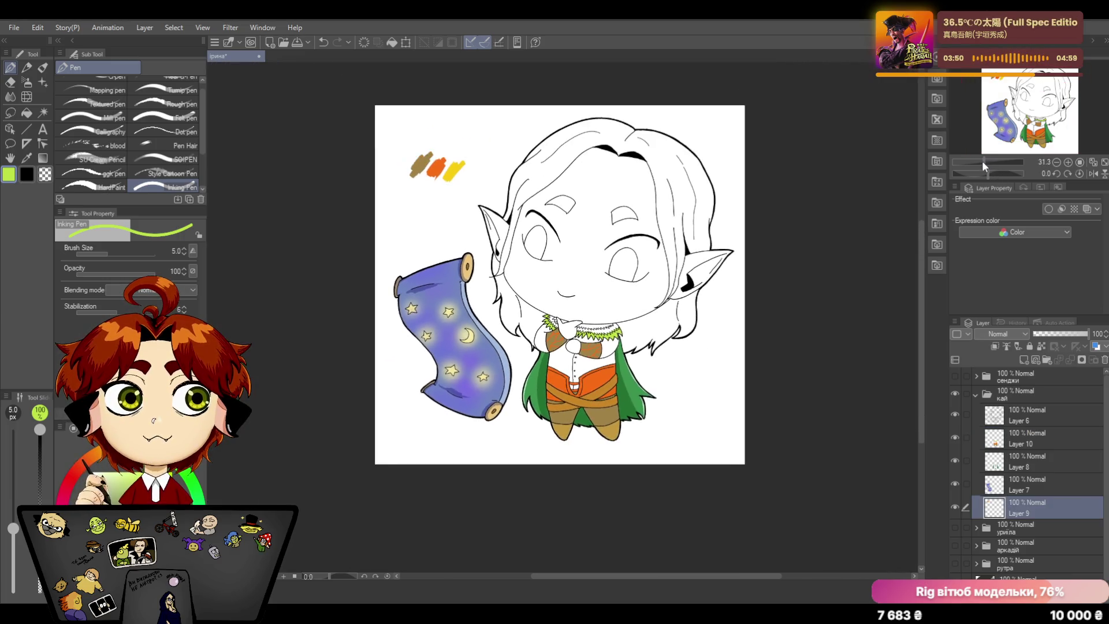
{"action": "left_click", "coordinate": [27, 157]}
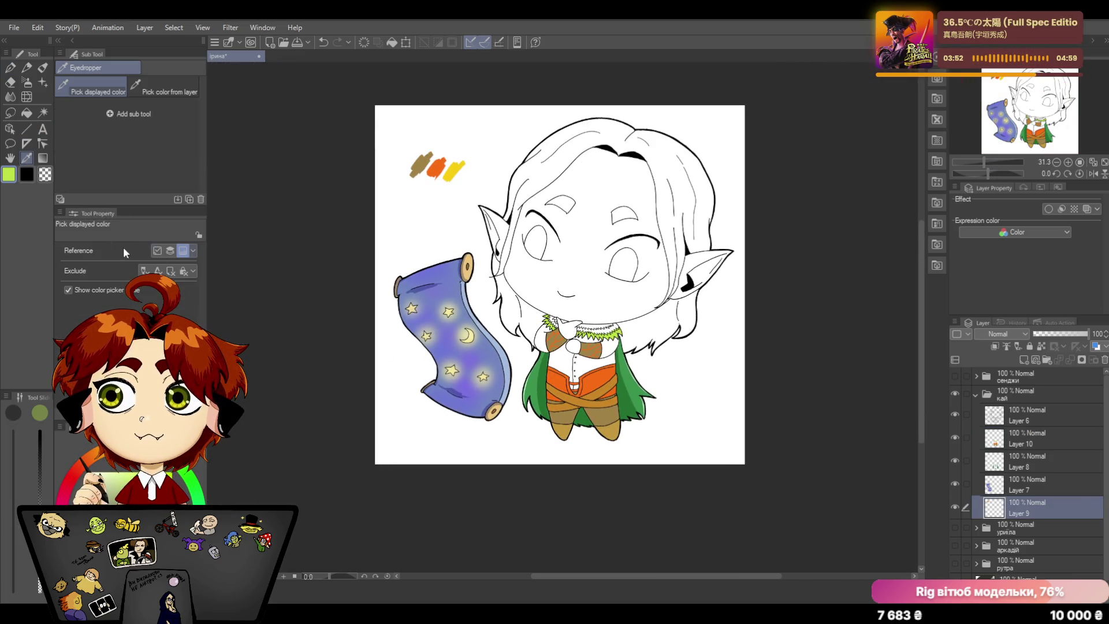
{"action": "left_click", "coordinate": [456, 164]}
{"action": "left_click_drag", "start_coordinate": [986, 161], "coordinate": [992, 161]}
{"action": "left_click", "coordinate": [1023, 439]}
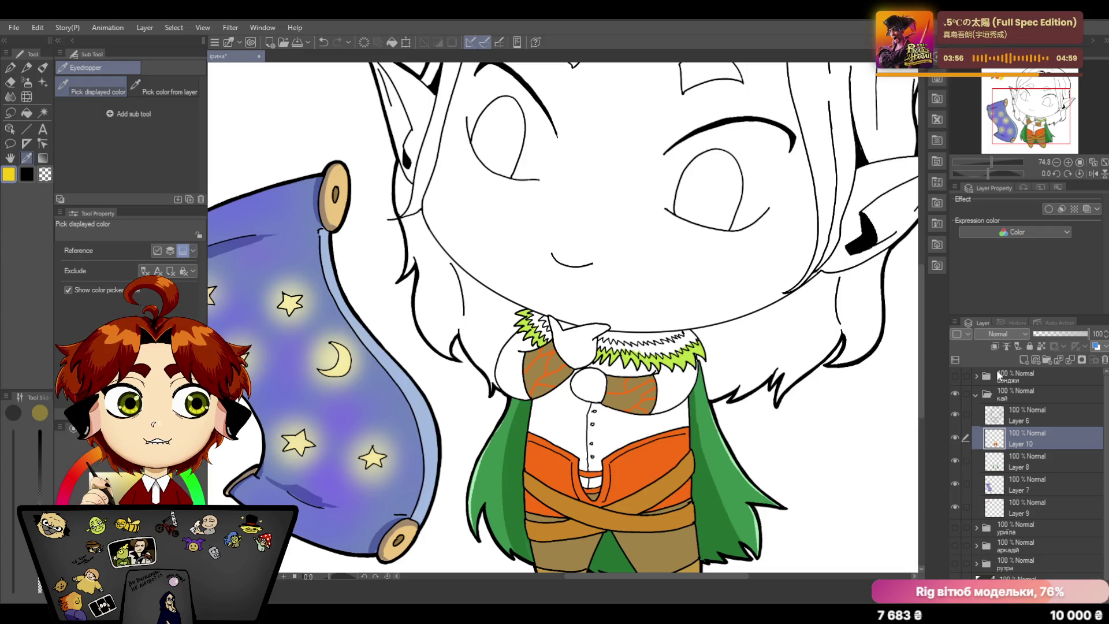
{"action": "key", "text": "p"}
{"action": "left_click_drag", "start_coordinate": [981, 163], "coordinate": [997, 159]}
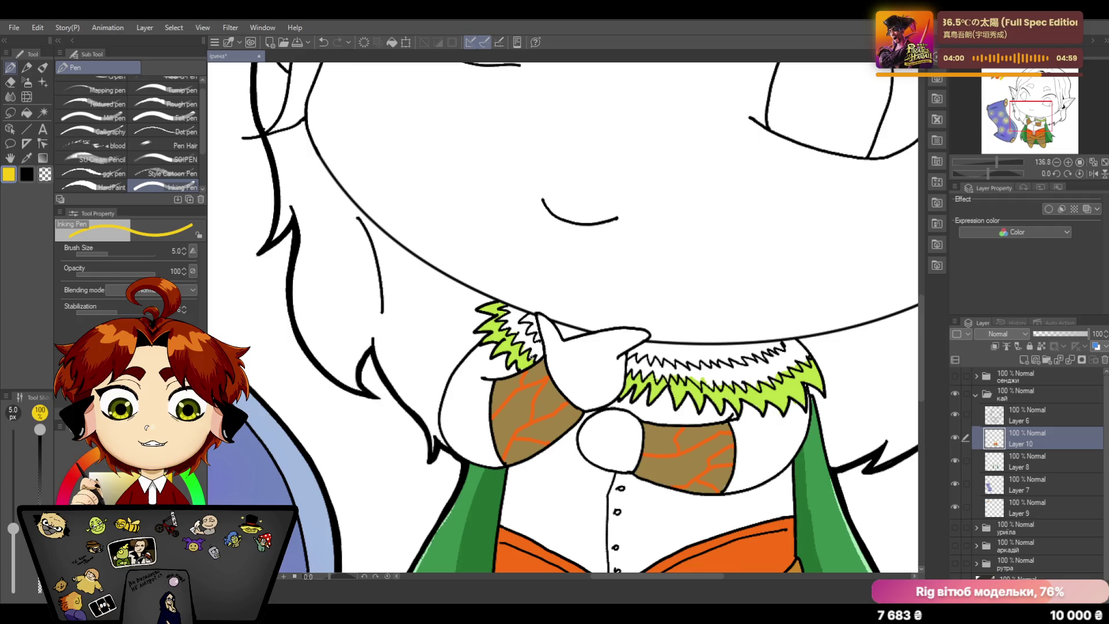
Step: Paint golden-yellow shading along the right half of the green fur collar
{"action": "mouse_move", "coordinate": [504, 308]}
{"action": "left_mouse_down"}
{"action": "mouse_move", "coordinate": [524, 321]}
{"action": "mouse_move", "coordinate": [512, 329]}
{"action": "mouse_move", "coordinate": [533, 321]}
{"action": "mouse_move", "coordinate": [542, 356]}
{"action": "left_mouse_up"}
{"action": "mouse_move", "coordinate": [627, 358]}
{"action": "left_mouse_down"}
{"action": "mouse_move", "coordinate": [638, 376]}
{"action": "mouse_move", "coordinate": [655, 363]}
{"action": "mouse_move", "coordinate": [670, 382]}
{"action": "left_mouse_up"}
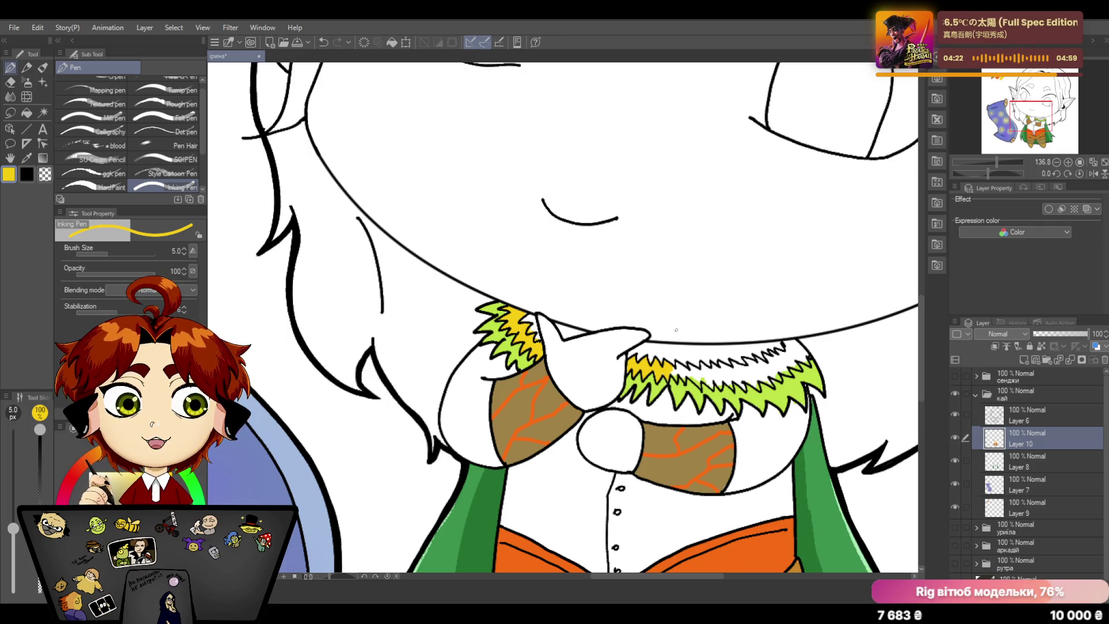
{"action": "mouse_move", "coordinate": [672, 367]}
{"action": "left_mouse_down"}
{"action": "mouse_move", "coordinate": [714, 390]}
{"action": "mouse_move", "coordinate": [747, 382]}
{"action": "left_mouse_up"}
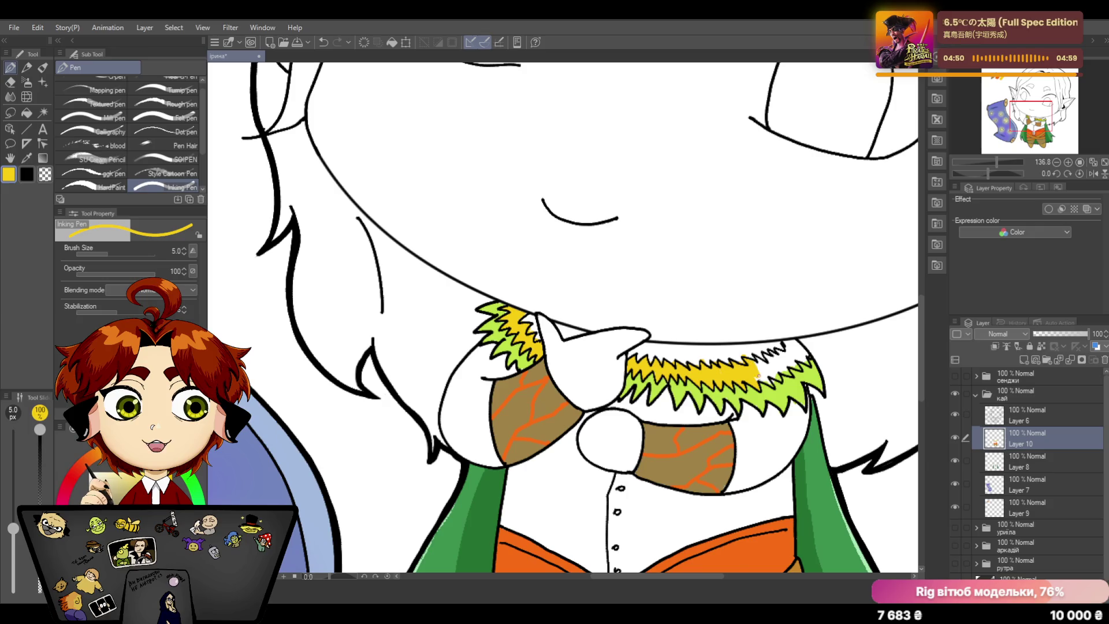
{"action": "left_click_drag", "start_coordinate": [776, 379], "coordinate": [767, 360]}
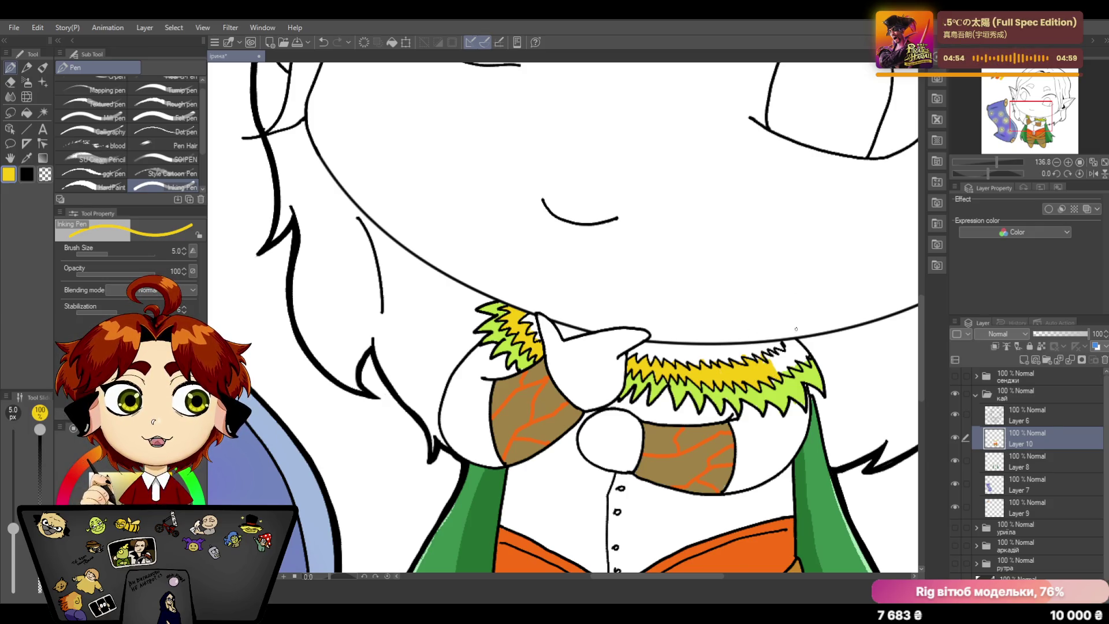
{"action": "left_click_drag", "start_coordinate": [768, 371], "coordinate": [781, 363]}
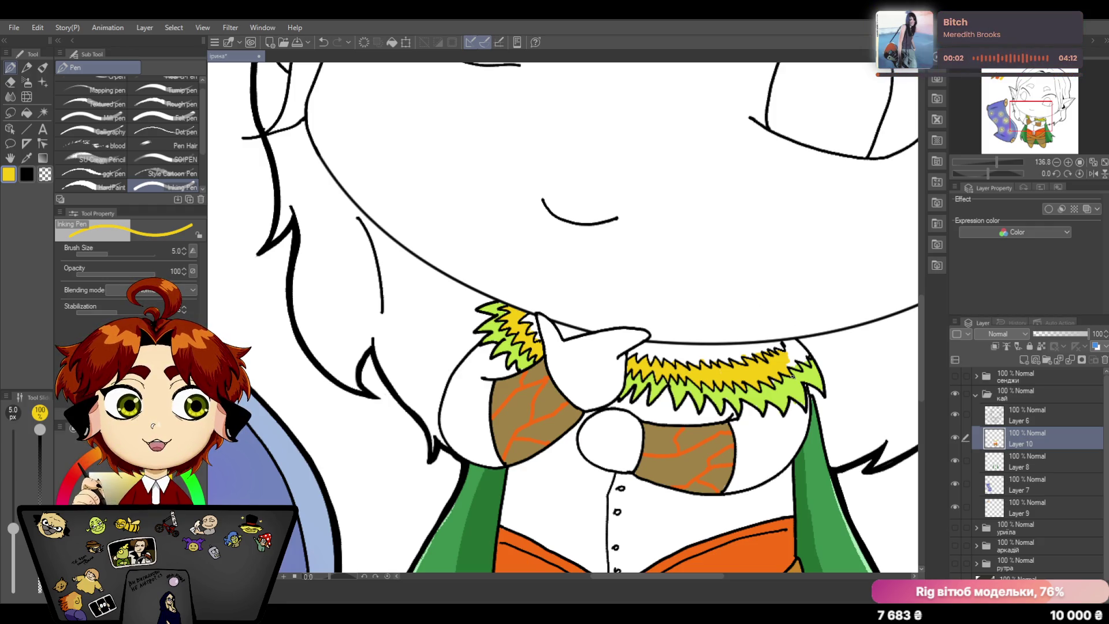
Step: Add yellow strokes at the collar's right end, sample its green, and switch to erasing
{"action": "mouse_move", "coordinate": [786, 367]}
{"action": "left_mouse_down"}
{"action": "mouse_move", "coordinate": [808, 345]}
{"action": "mouse_move", "coordinate": [794, 340]}
{"action": "left_mouse_up"}
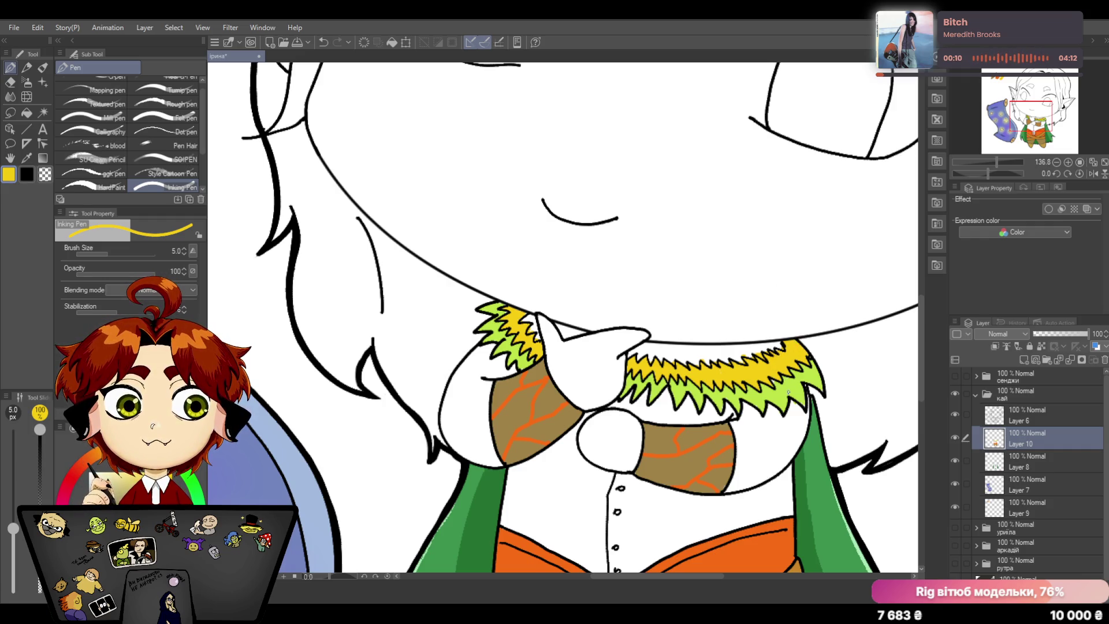
{"action": "left_click", "coordinate": [29, 159]}
{"action": "left_click", "coordinate": [782, 394]}
{"action": "left_click", "coordinate": [11, 66]}
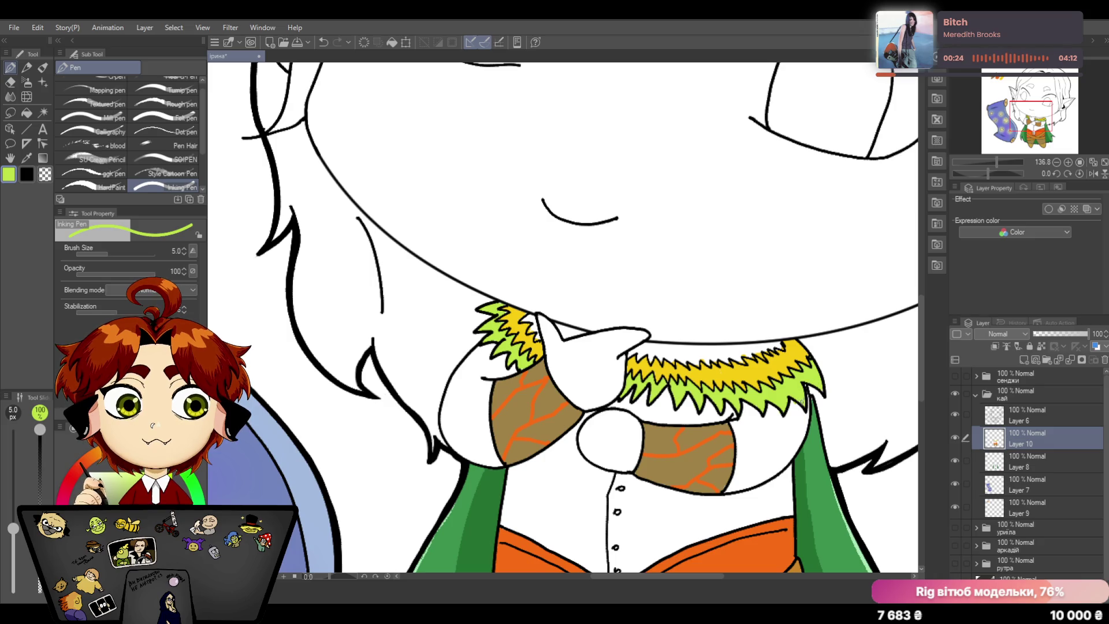
{"action": "key", "text": "e"}
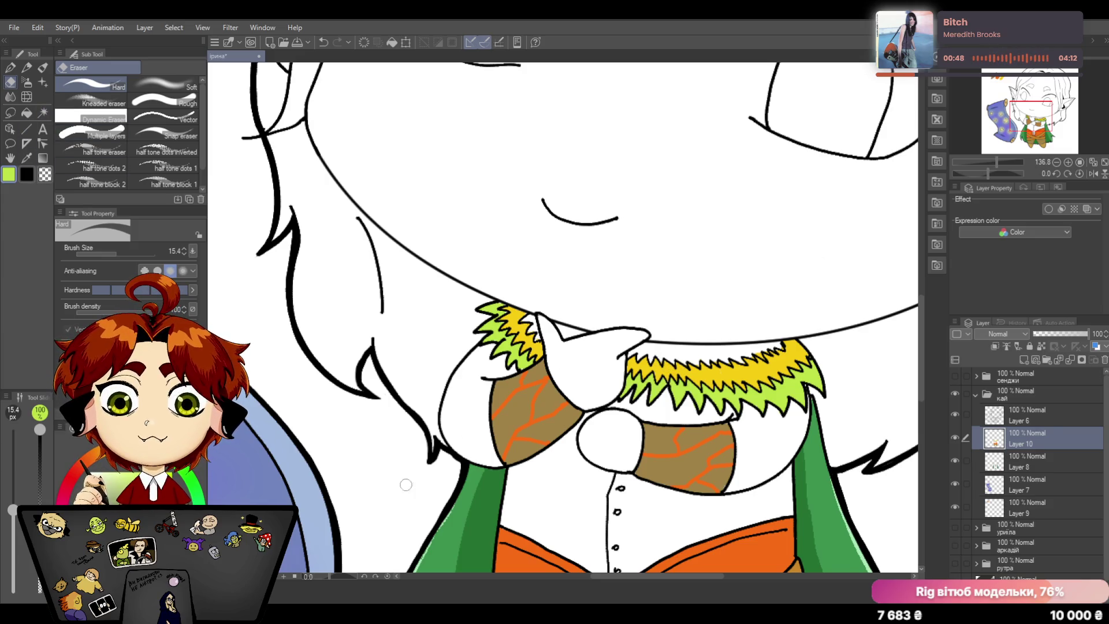
Step: Sample the collar's yellow, then its light green, as the drawing colour
{"action": "left_click", "coordinate": [28, 158]}
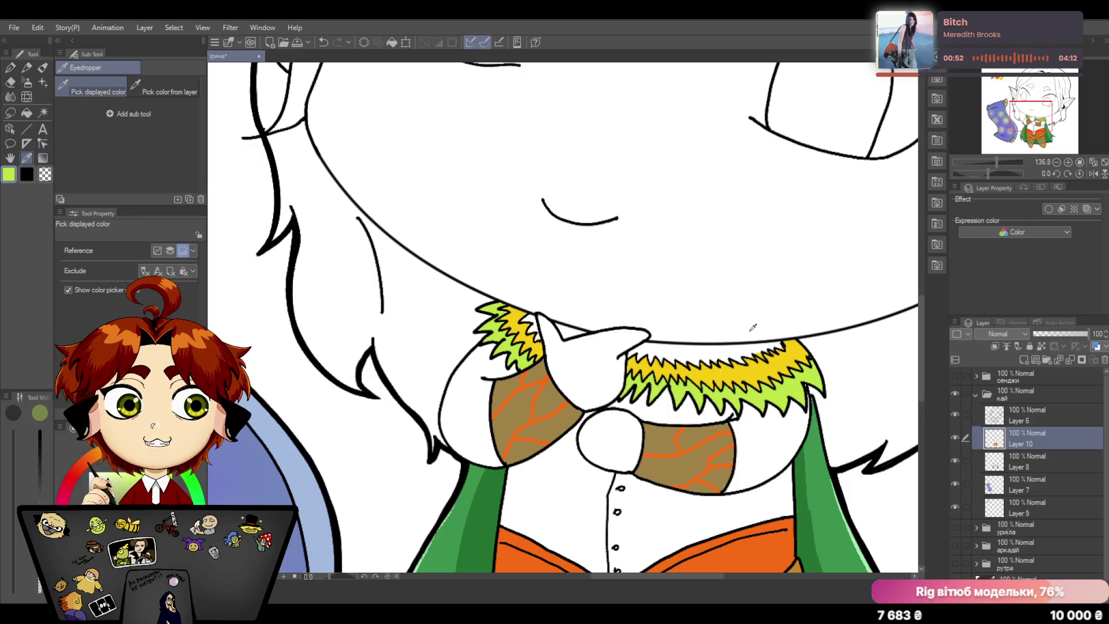
{"action": "left_click", "coordinate": [731, 374]}
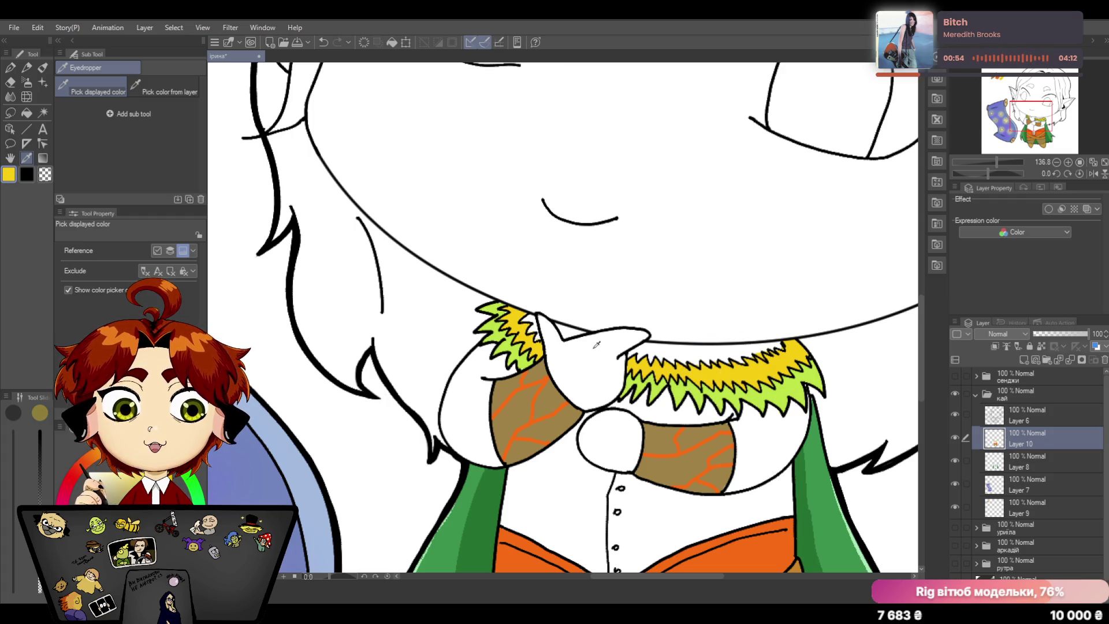
{"action": "left_click", "coordinate": [13, 69]}
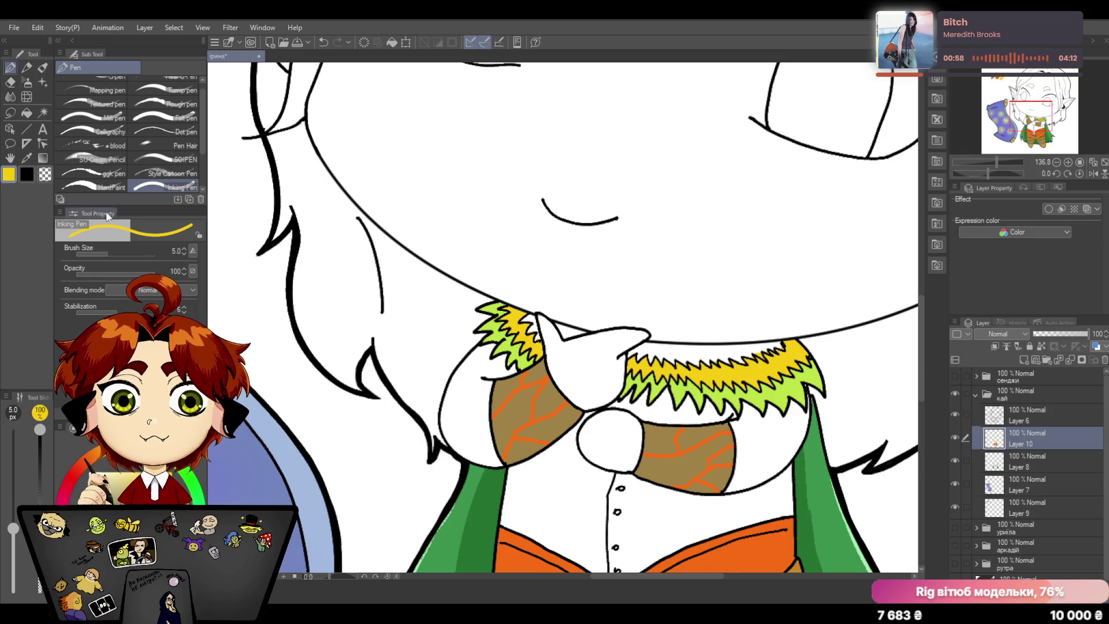
{"action": "key", "text": "i"}
{"action": "left_click", "coordinate": [680, 393]}
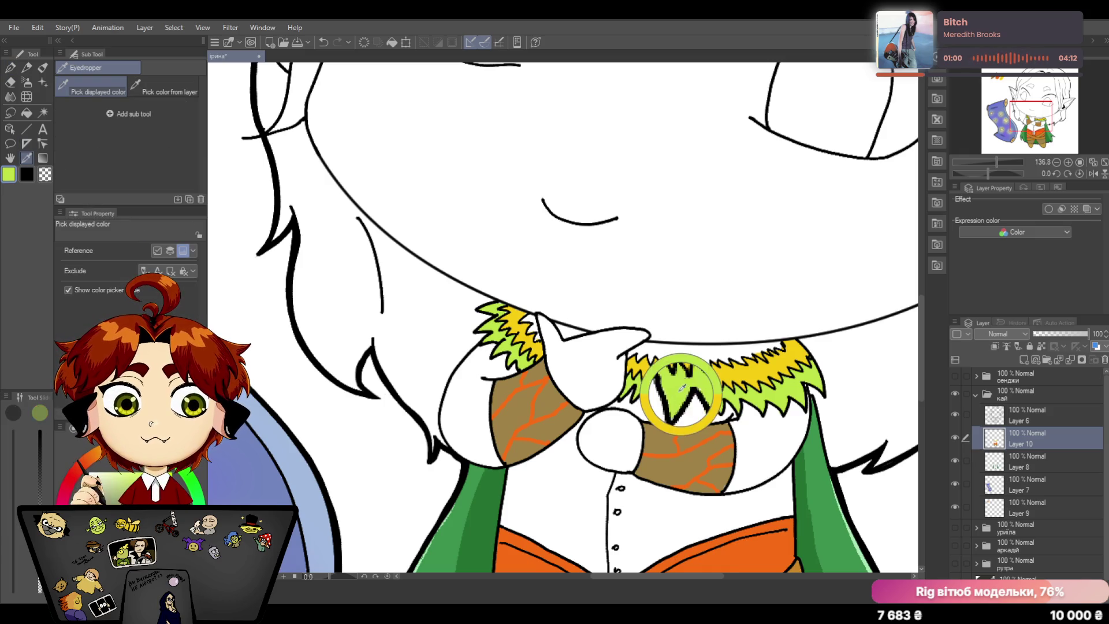
{"action": "left_click", "coordinate": [9, 67]}
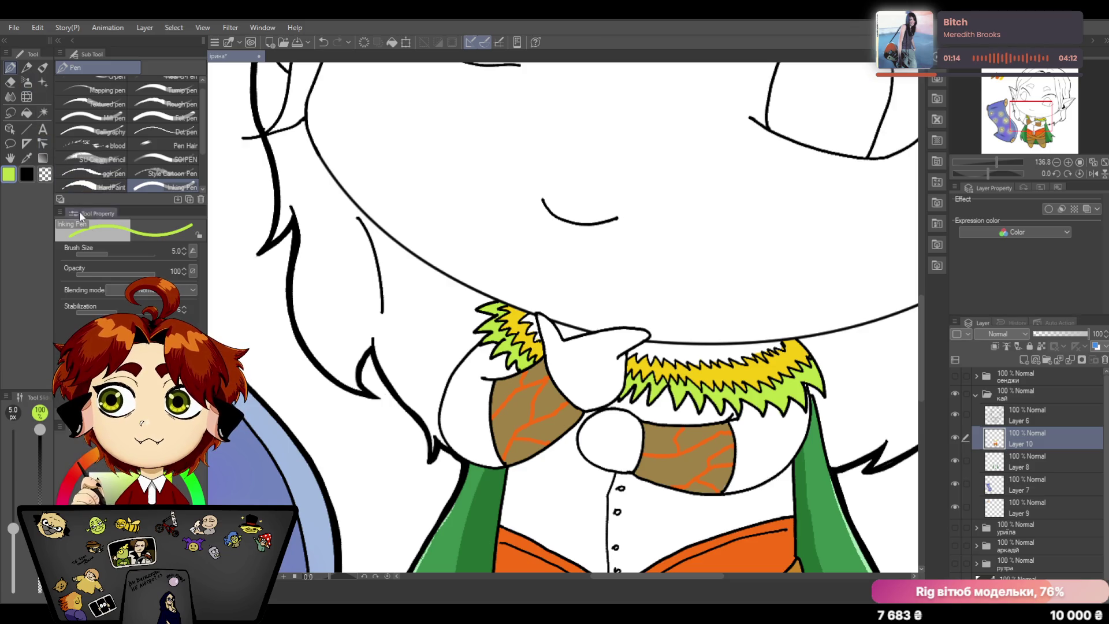
Step: Sample the orange from the bow and return to the pen
{"action": "left_click", "coordinate": [28, 155]}
{"action": "left_click", "coordinate": [529, 340]}
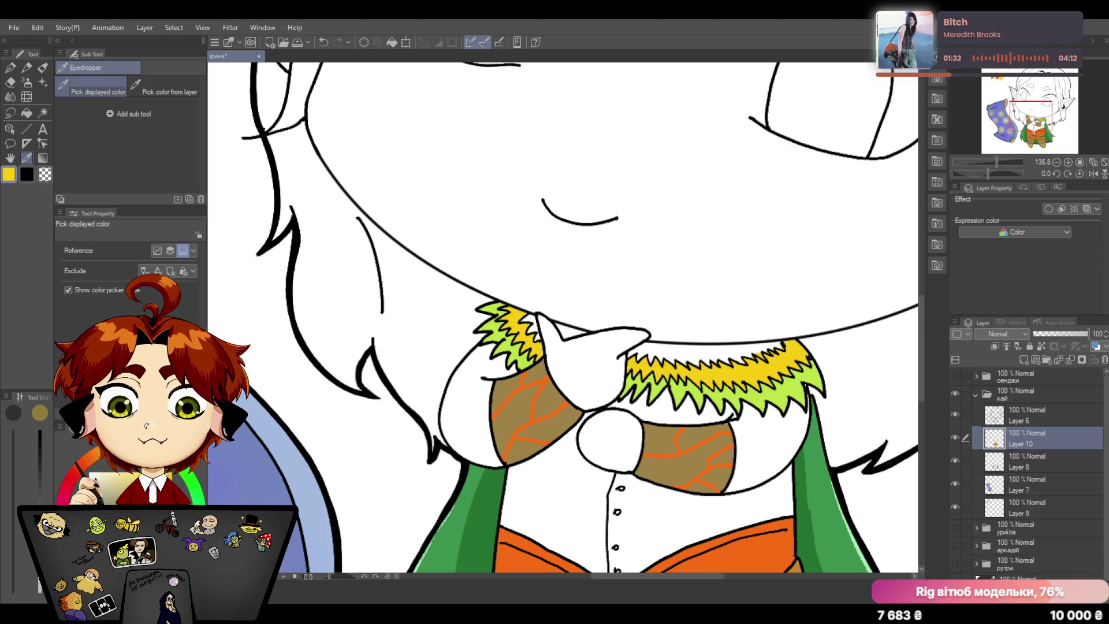
{"action": "left_click", "coordinate": [525, 382]}
{"action": "key", "text": "p"}
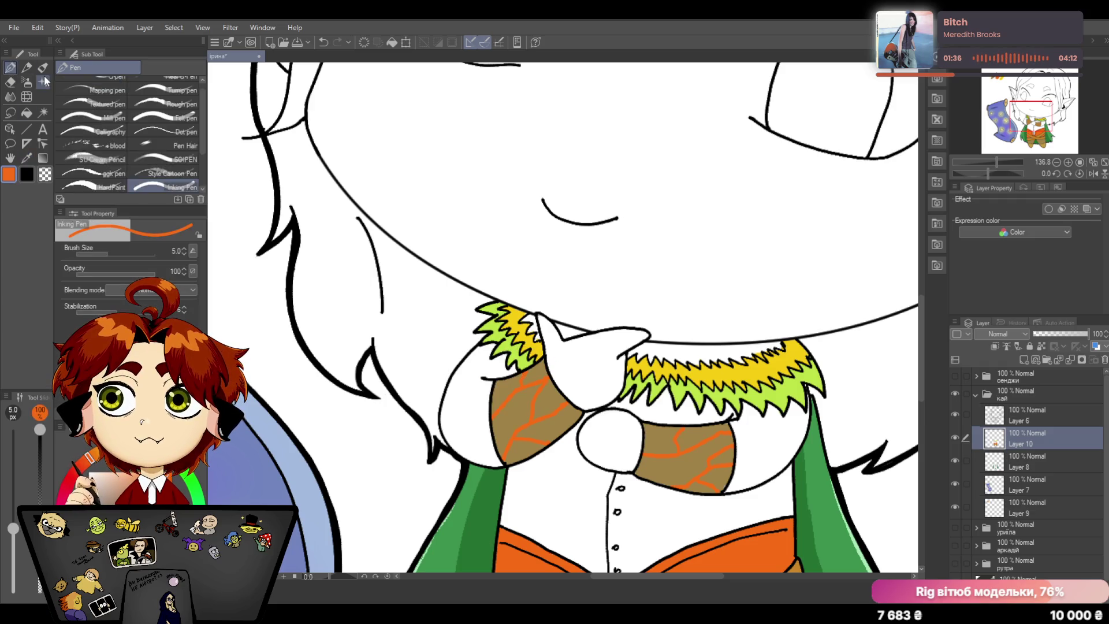
Step: Add small orange strokes on the left collar fringe and tip
{"action": "left_click_drag", "start_coordinate": [522, 316], "coordinate": [533, 340]}
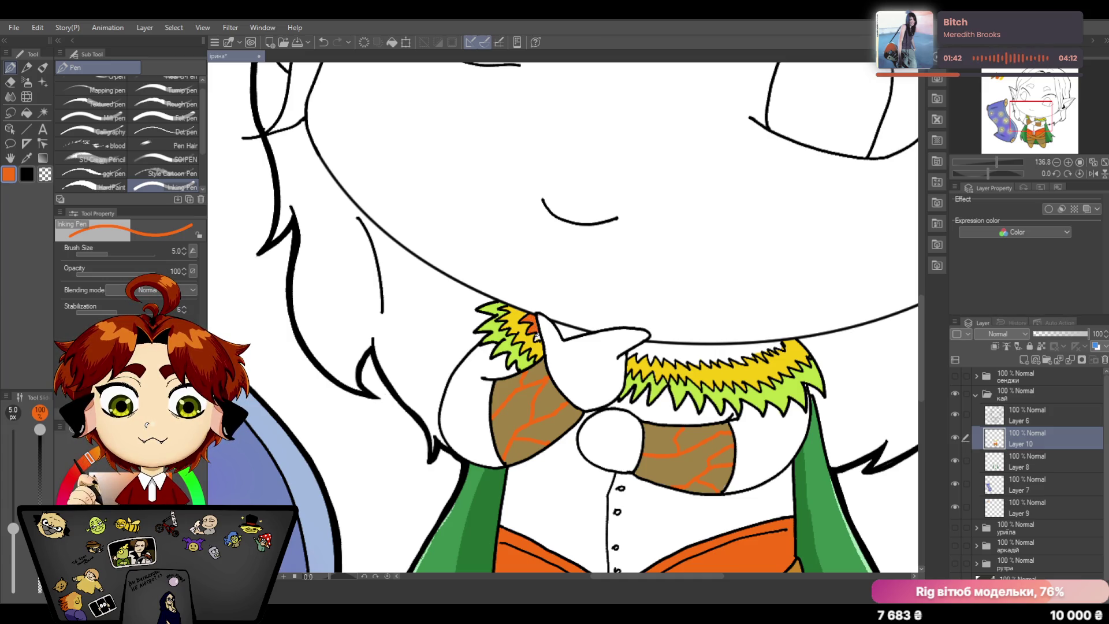
{"action": "left_click_drag", "start_coordinate": [536, 330], "coordinate": [540, 339]}
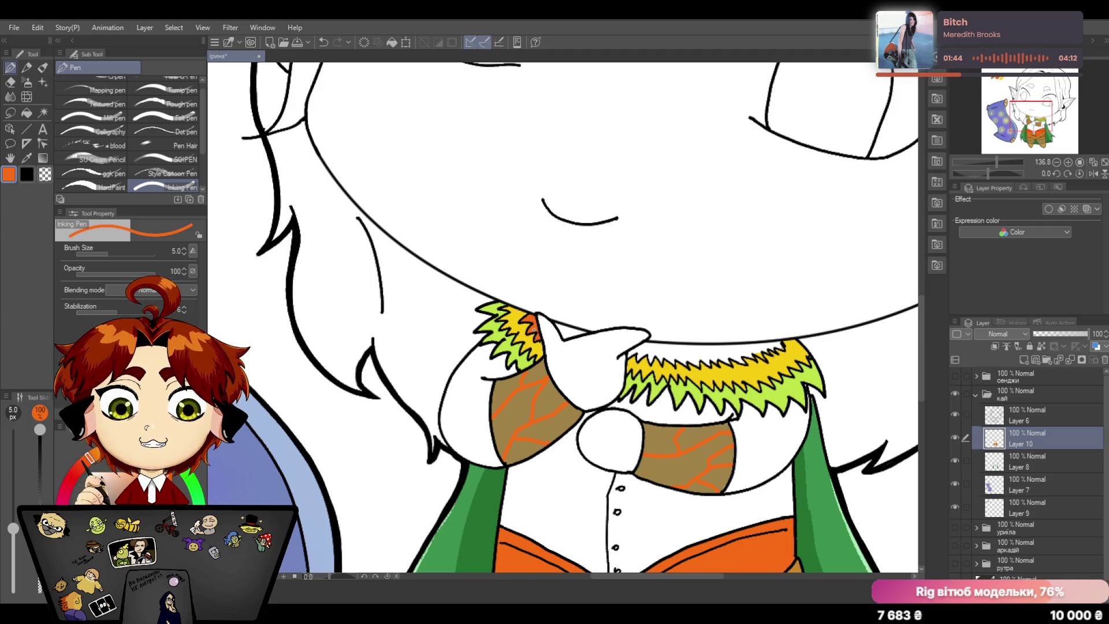
{"action": "left_click_drag", "start_coordinate": [565, 331], "coordinate": [578, 333]}
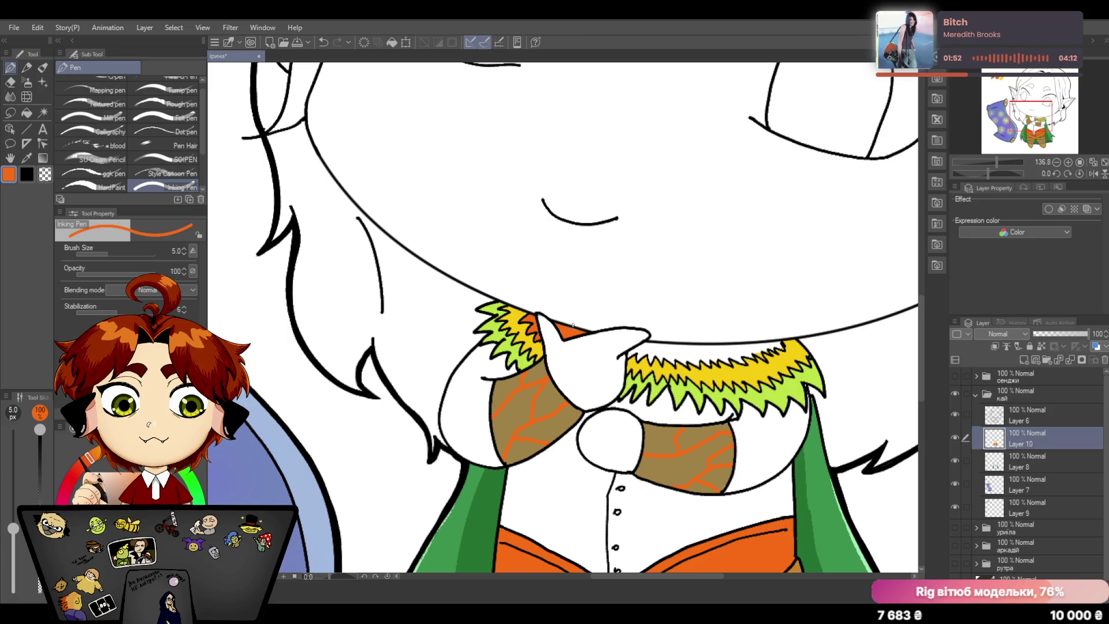
Step: Paint an orange band along the right collar's upper edge, undoing and repainting once
{"action": "mouse_move", "coordinate": [629, 355]}
{"action": "left_mouse_down"}
{"action": "mouse_move", "coordinate": [649, 344]}
{"action": "mouse_move", "coordinate": [643, 352]}
{"action": "mouse_move", "coordinate": [716, 345]}
{"action": "mouse_move", "coordinate": [675, 357]}
{"action": "left_mouse_up"}
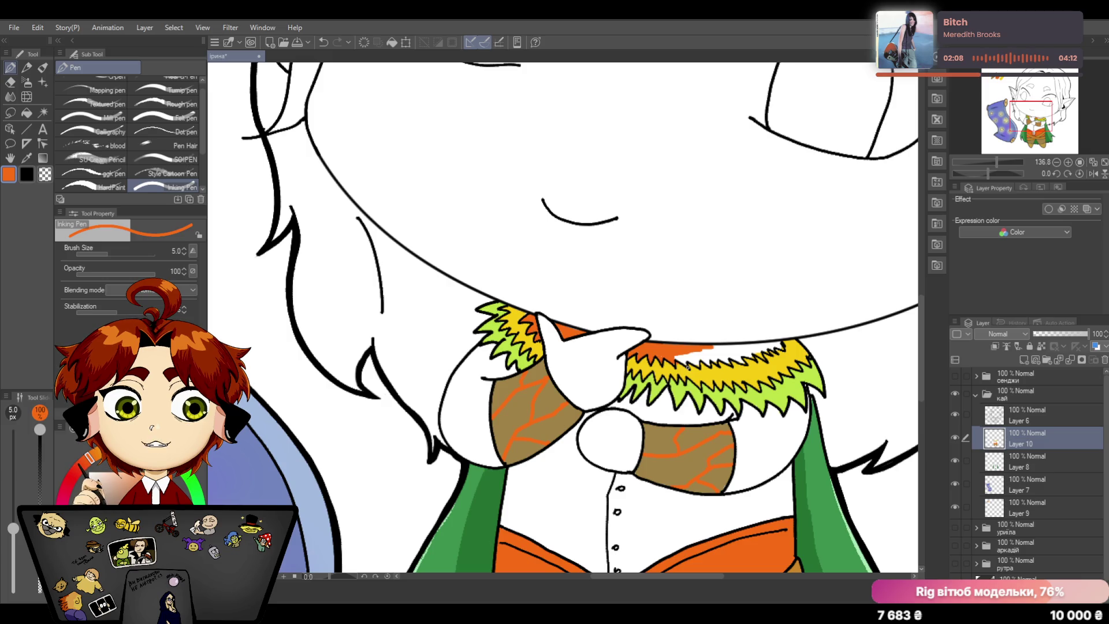
{"action": "left_click", "coordinate": [325, 42]}
{"action": "mouse_move", "coordinate": [664, 349]}
{"action": "left_mouse_down"}
{"action": "mouse_move", "coordinate": [783, 346]}
{"action": "mouse_move", "coordinate": [708, 356]}
{"action": "mouse_move", "coordinate": [721, 361]}
{"action": "mouse_move", "coordinate": [664, 355]}
{"action": "mouse_move", "coordinate": [703, 364]}
{"action": "left_mouse_up"}
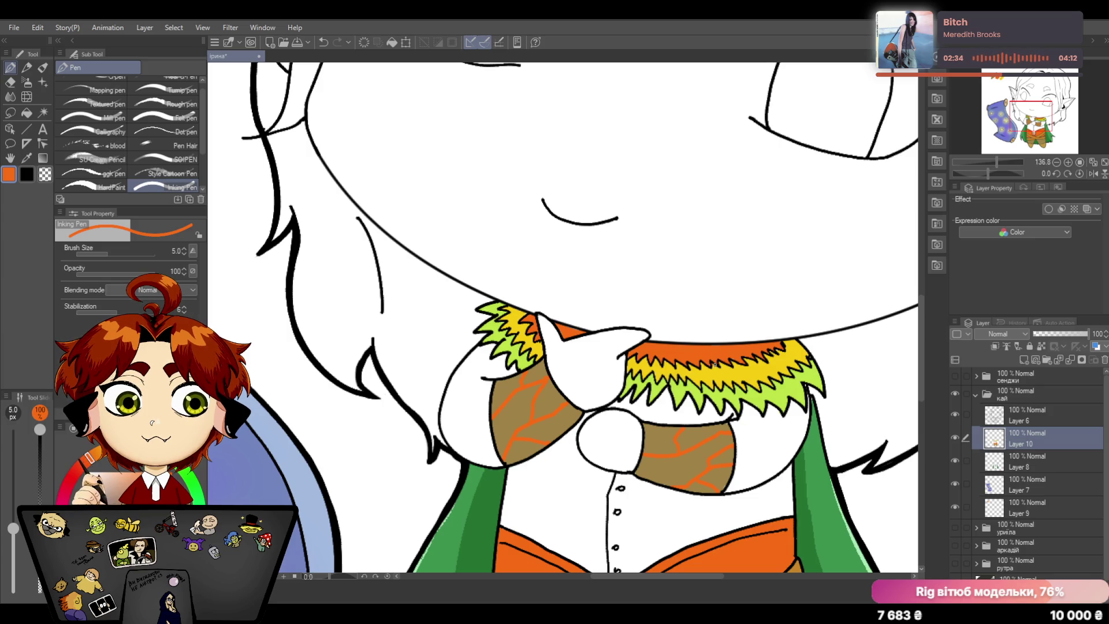
{"action": "left_click", "coordinate": [26, 158]}
Step: Sample yellow from the collar and paint it into the orange band over the green spikes
{"action": "left_click", "coordinate": [679, 372]}
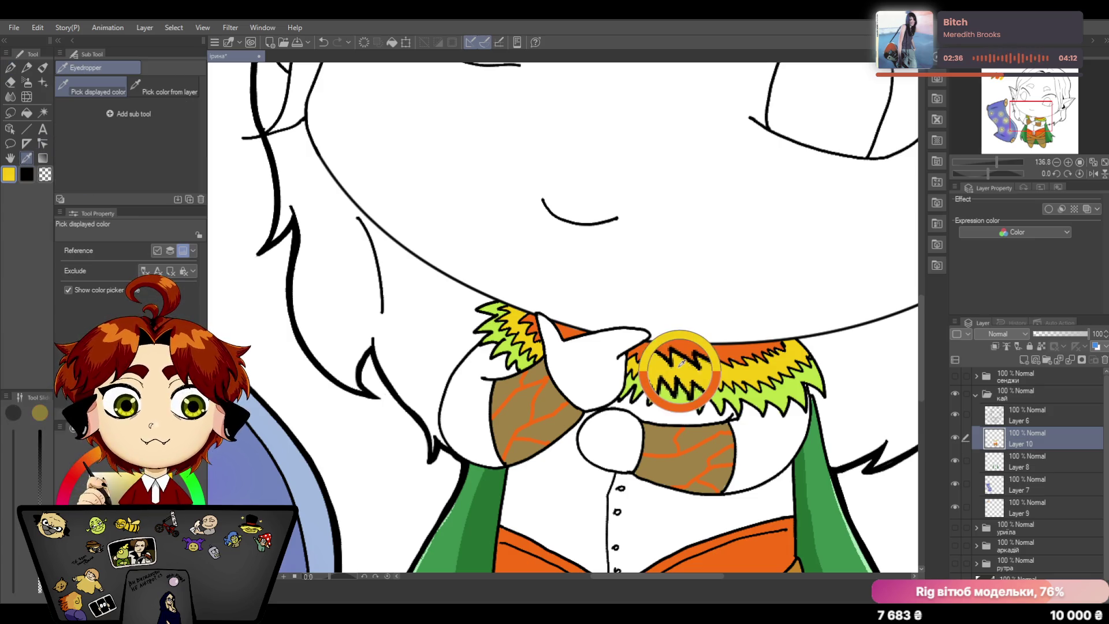
{"action": "left_click", "coordinate": [10, 68]}
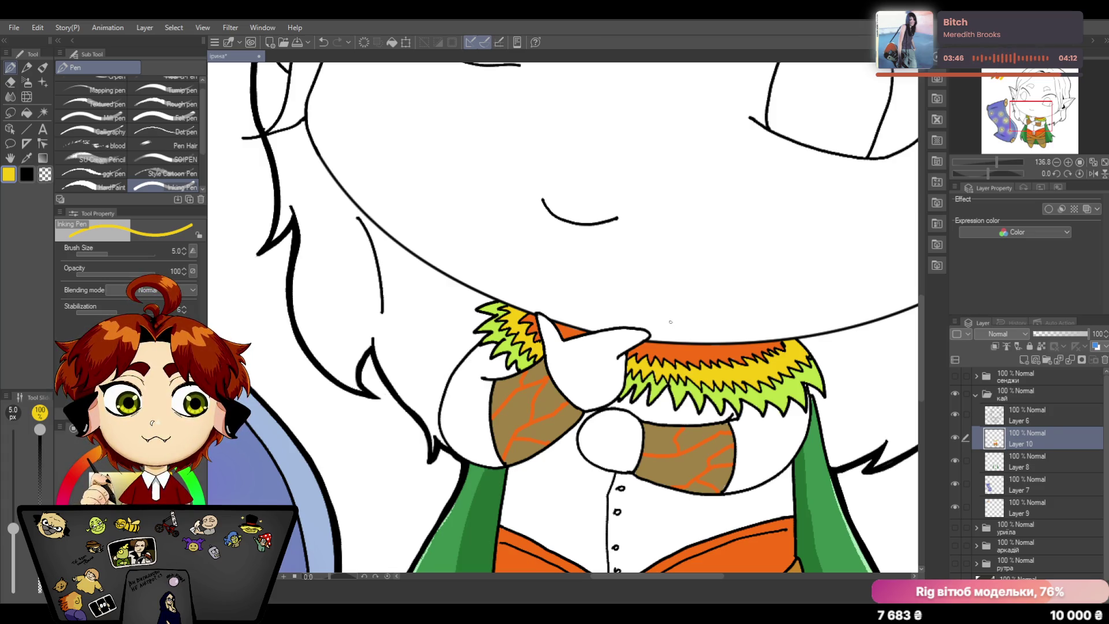
{"action": "left_click_drag", "start_coordinate": [996, 161], "coordinate": [987, 164]}
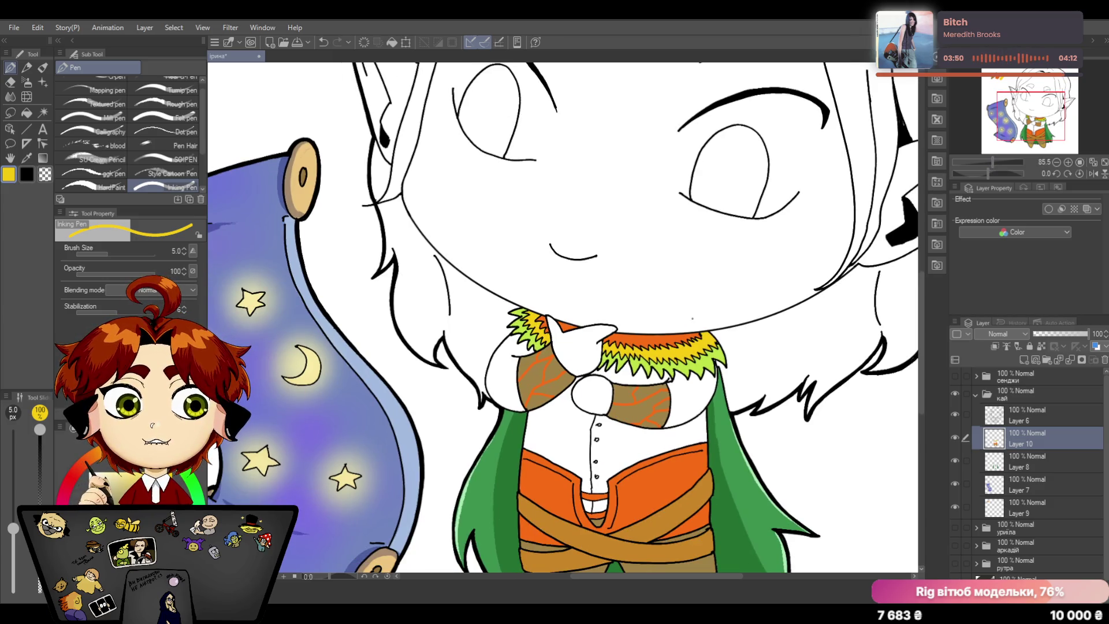
{"action": "left_click", "coordinate": [955, 436]}
{"action": "left_click_drag", "start_coordinate": [993, 162], "coordinate": [994, 161]}
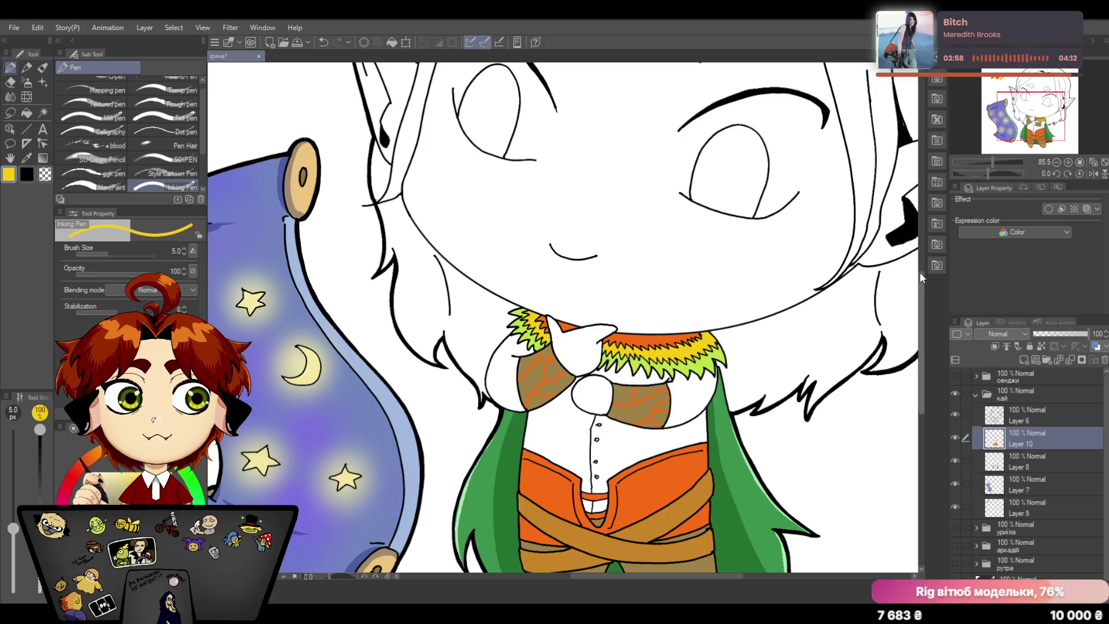
{"action": "scroll", "coordinate": [920, 290], "scroll_direction": "down", "scroll_amount": 2}
{"action": "scroll", "coordinate": [920, 324], "scroll_direction": "down", "scroll_amount": 2}
{"action": "scroll", "coordinate": [920, 306], "scroll_direction": "down", "scroll_amount": 2}
{"action": "scroll", "coordinate": [921, 307], "scroll_direction": "up", "scroll_amount": 2}
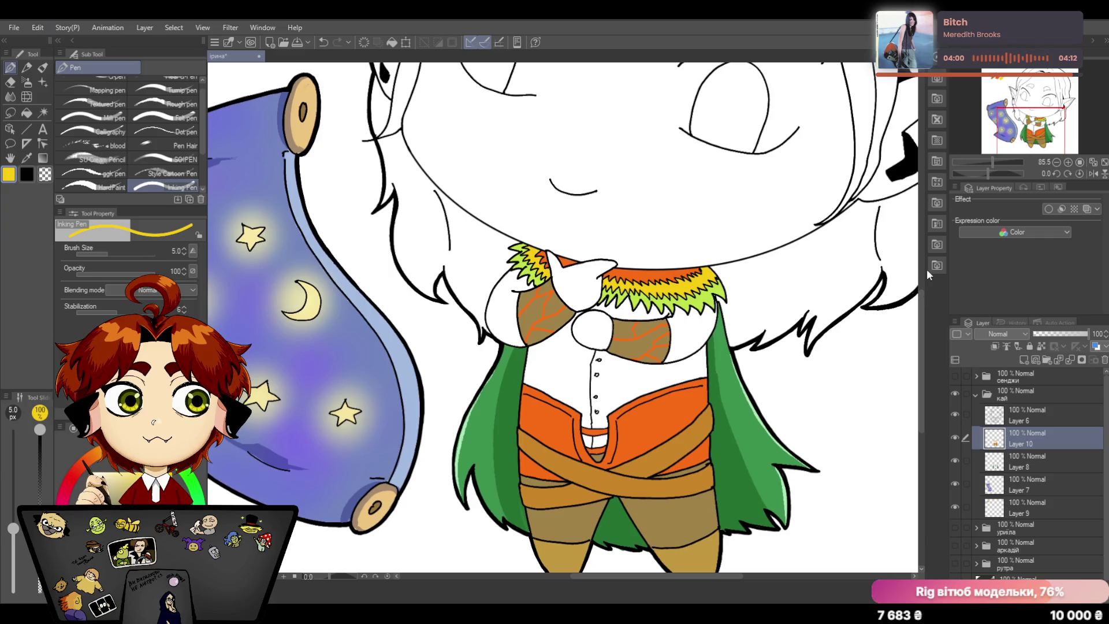
{"action": "left_click_drag", "start_coordinate": [990, 165], "coordinate": [988, 162]}
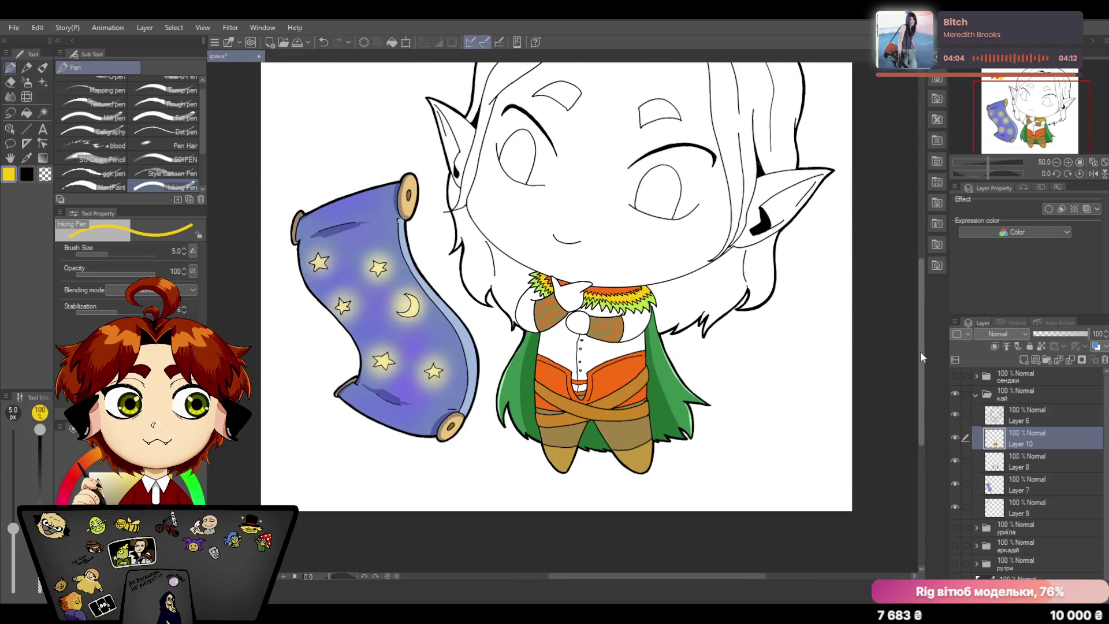
{"action": "left_click_drag", "start_coordinate": [920, 351], "coordinate": [920, 342]}
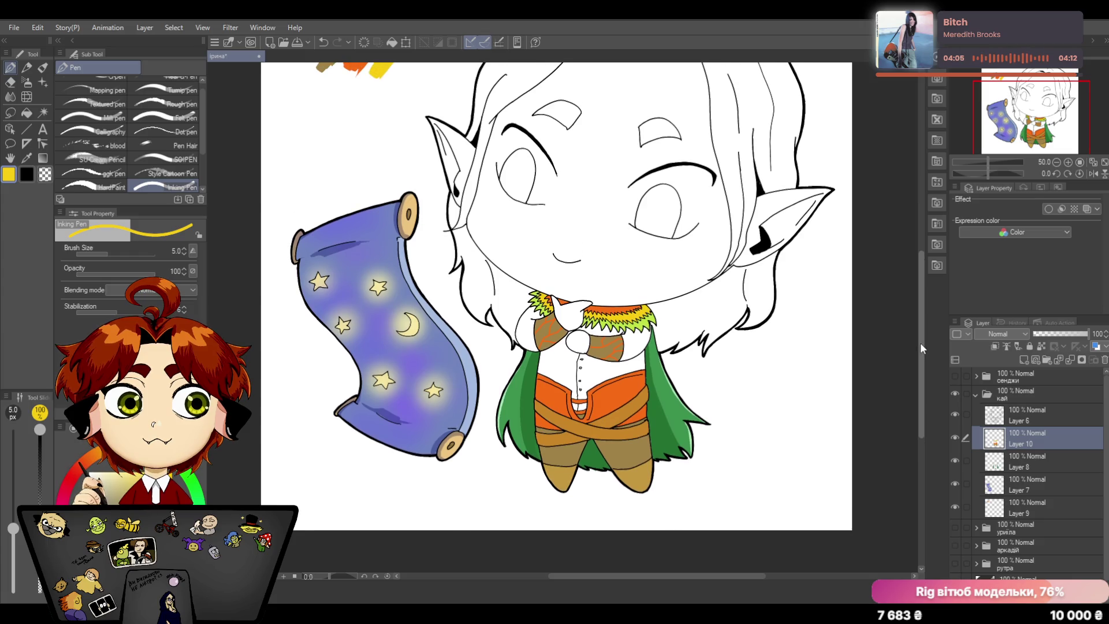
Step: Hide Layer 10's colours and zoom in on the neckline to inspect the stray mark
{"action": "left_click", "coordinate": [953, 437]}
{"action": "left_click", "coordinate": [956, 437]}
{"action": "left_click", "coordinate": [958, 437]}
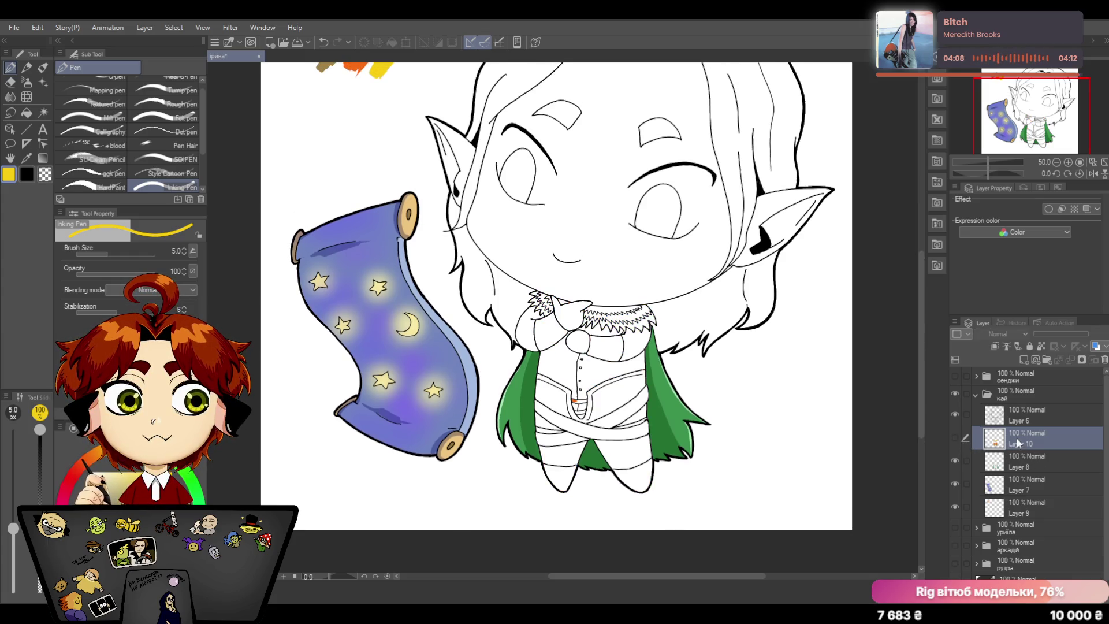
{"action": "left_click_drag", "start_coordinate": [989, 159], "coordinate": [997, 159]}
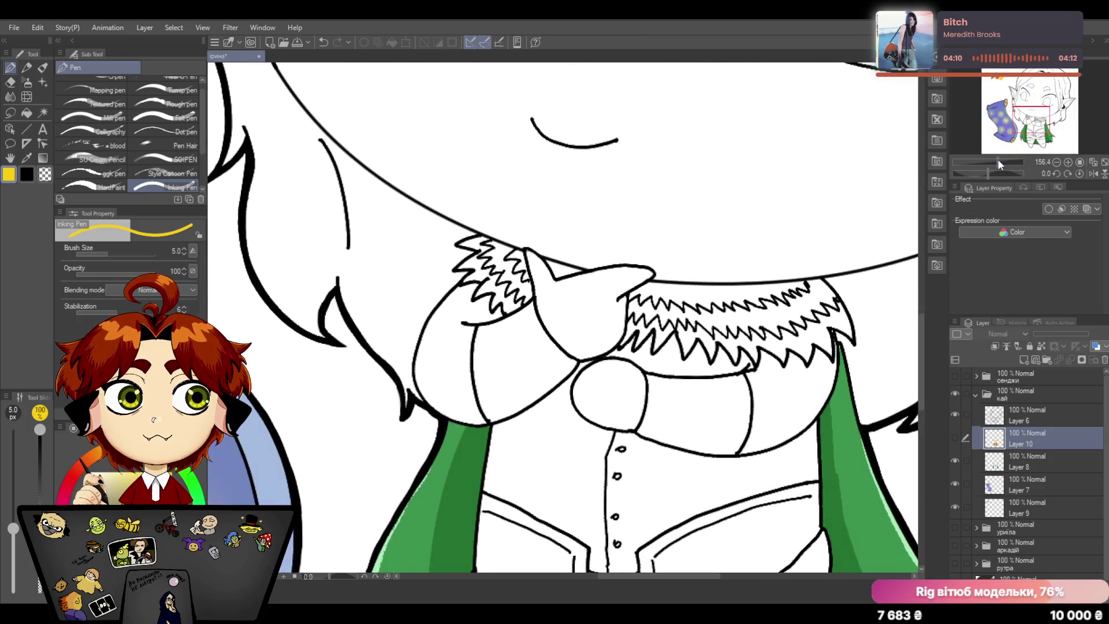
{"action": "left_click_drag", "start_coordinate": [920, 329], "coordinate": [925, 381]}
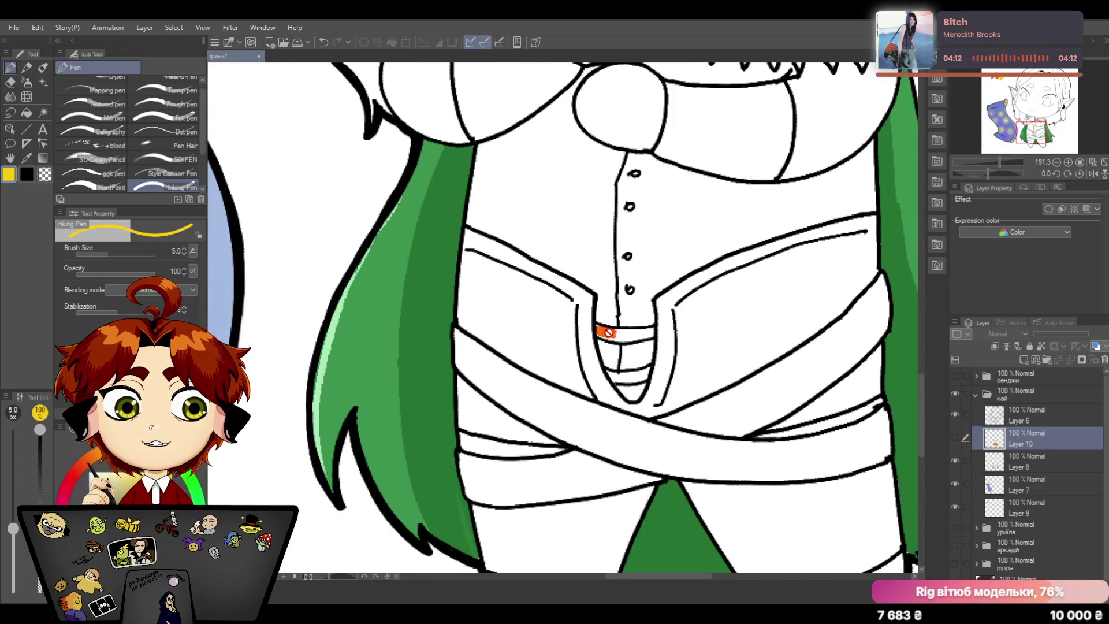
Step: Erase the stray orange speck from Layer 8 inside the neckline and show Layer 10 again
{"action": "left_click", "coordinate": [1029, 461]}
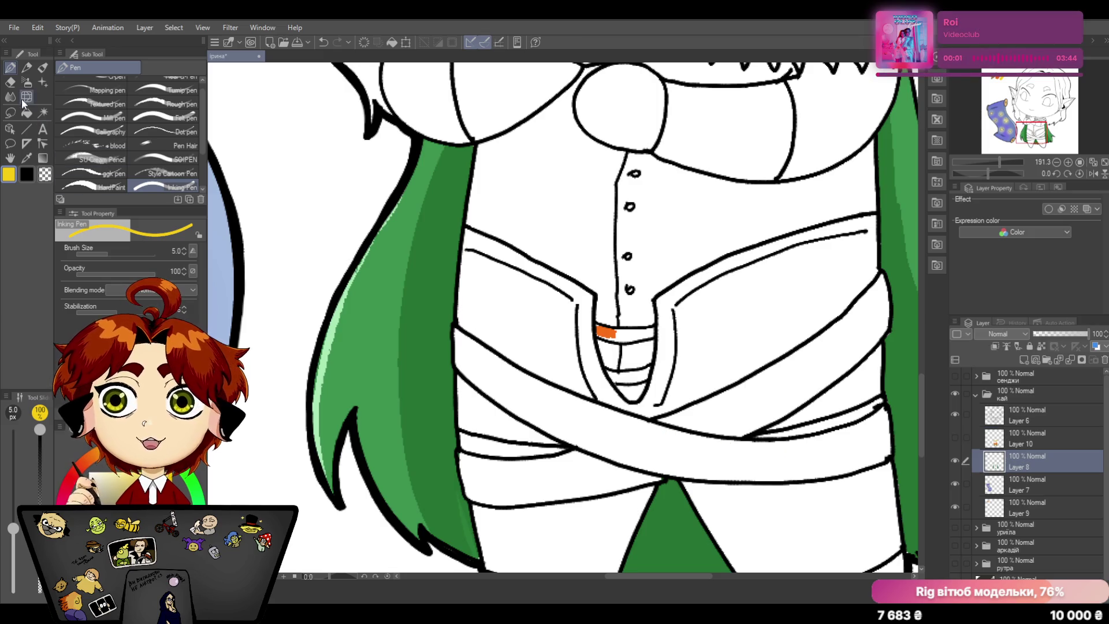
{"action": "key", "text": "e"}
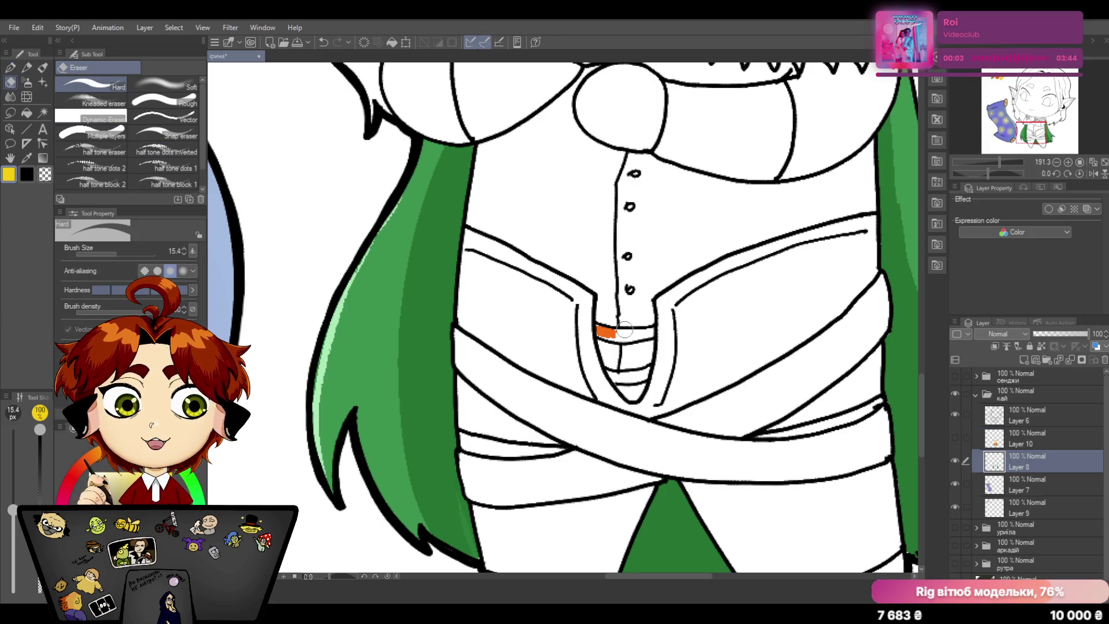
{"action": "left_click_drag", "start_coordinate": [626, 332], "coordinate": [607, 333]}
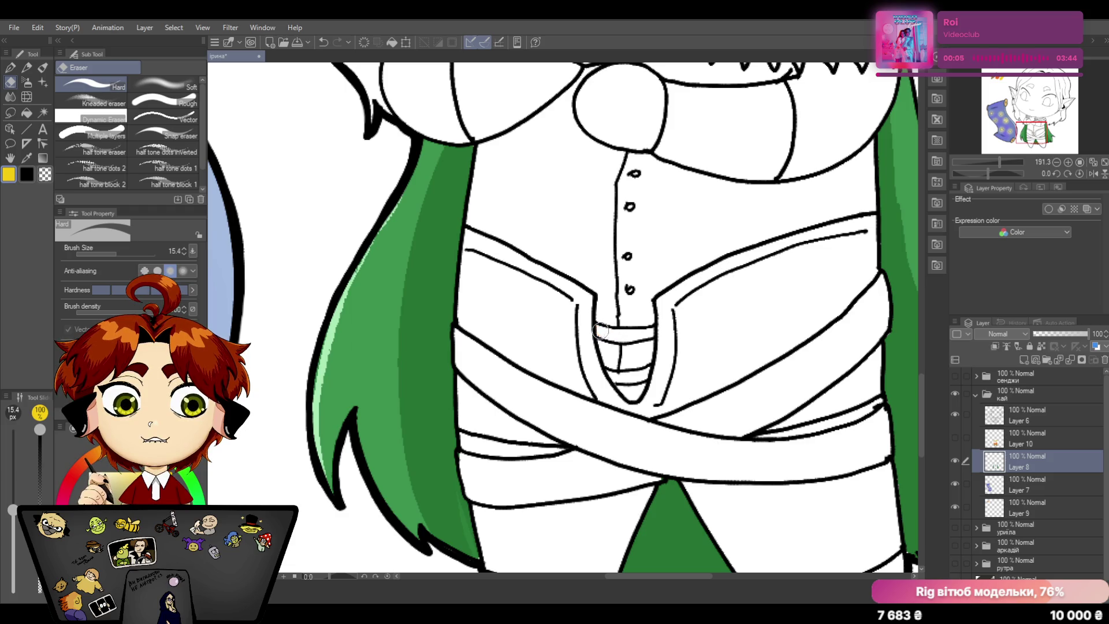
{"action": "left_click", "coordinate": [961, 439]}
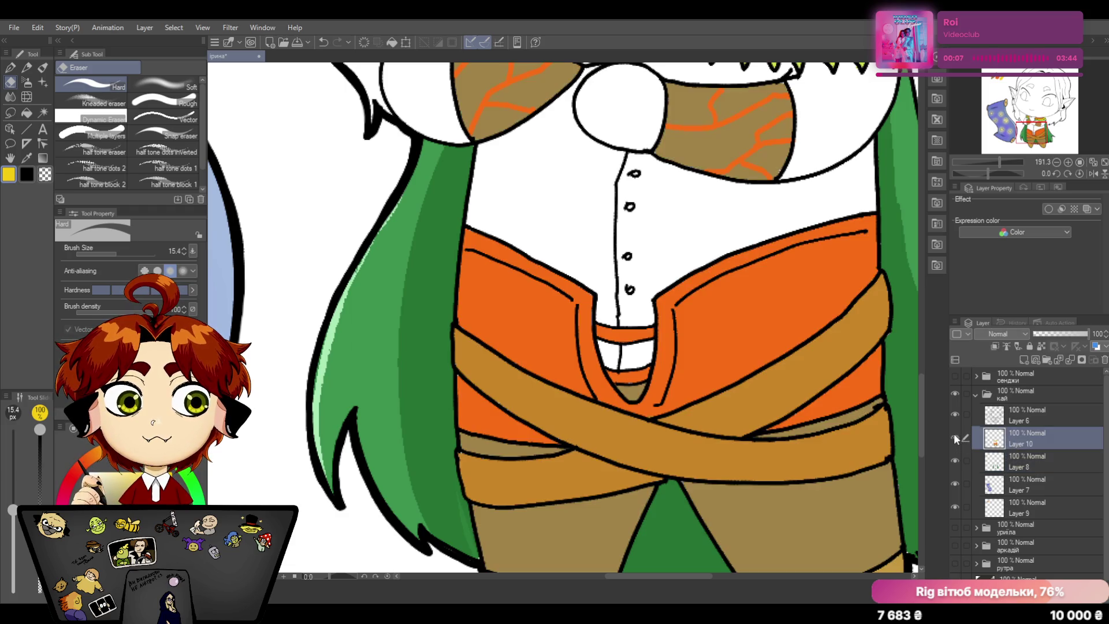
{"action": "left_click_drag", "start_coordinate": [992, 166], "coordinate": [989, 167]}
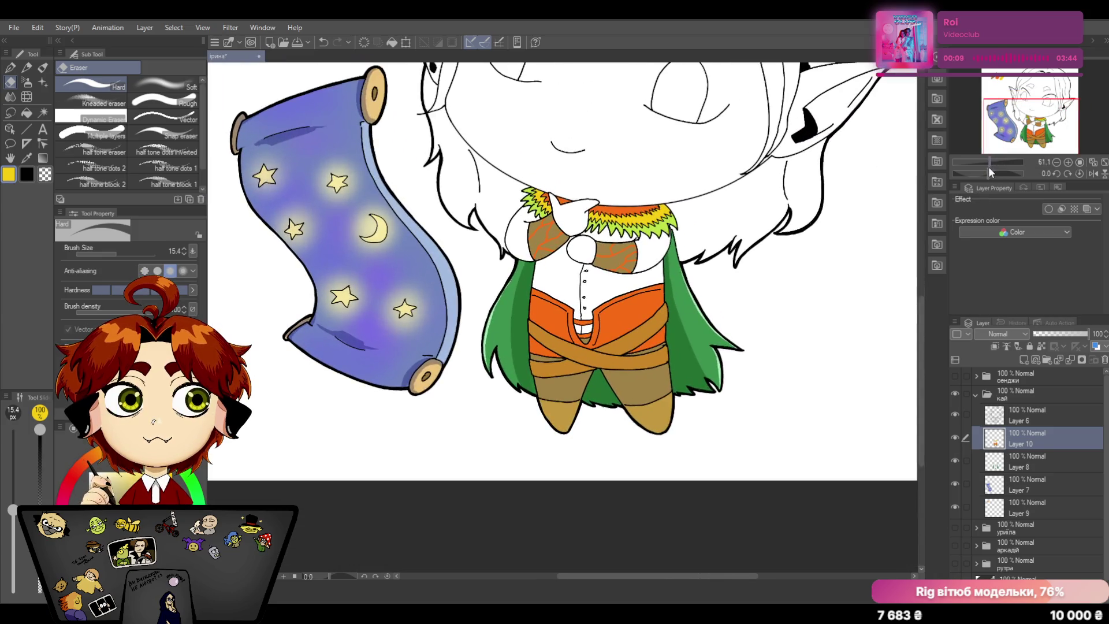
{"action": "left_click_drag", "start_coordinate": [920, 304], "coordinate": [922, 273]}
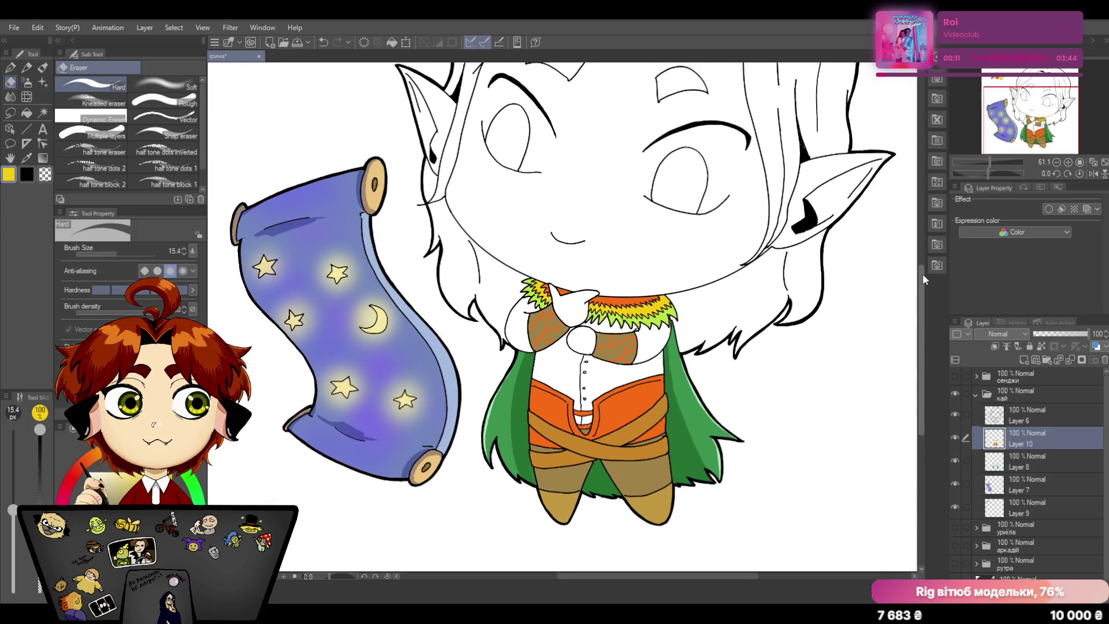
Step: Add Layer 11 above Layer 10, clip it below and set Overlay blending, with the soft airbrush ready
{"action": "left_click", "coordinate": [1024, 359]}
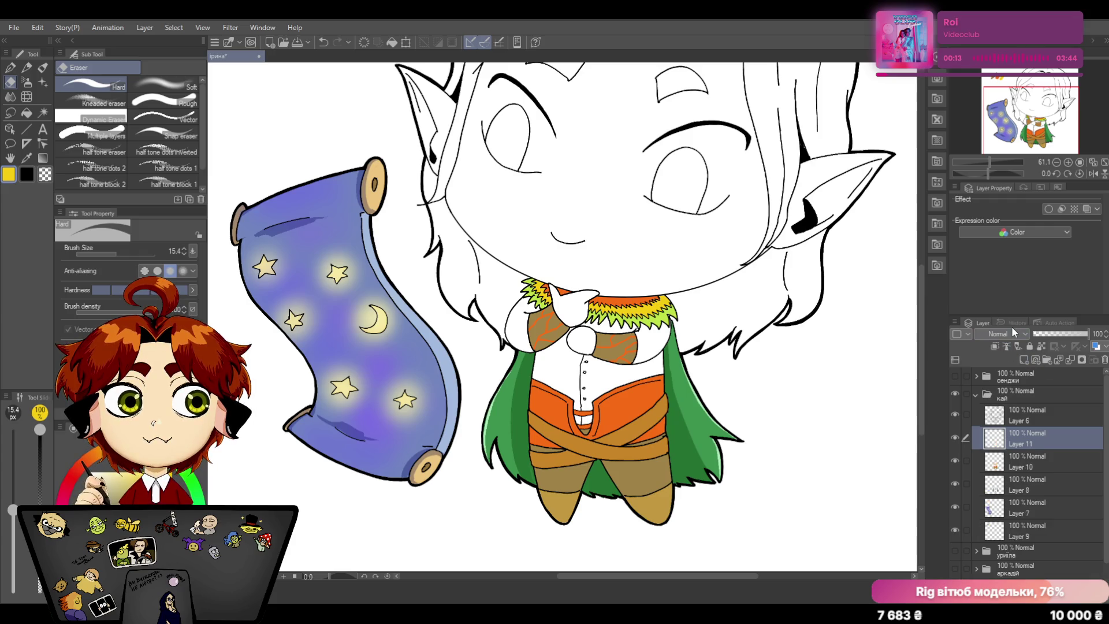
{"action": "left_click", "coordinate": [996, 347]}
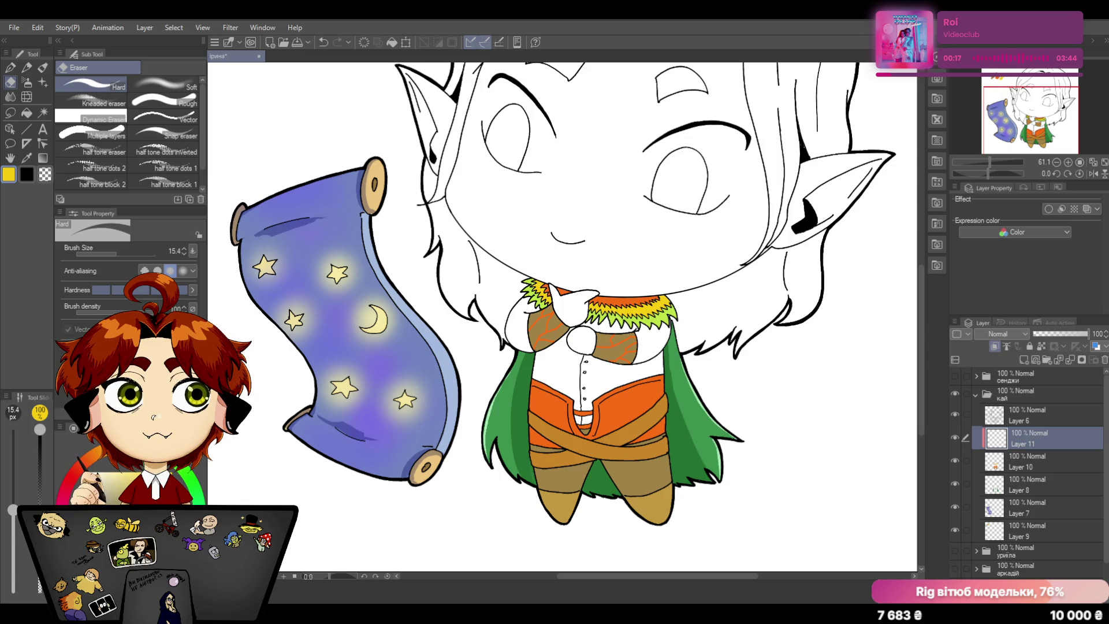
{"action": "key", "text": "shift+alt+o"}
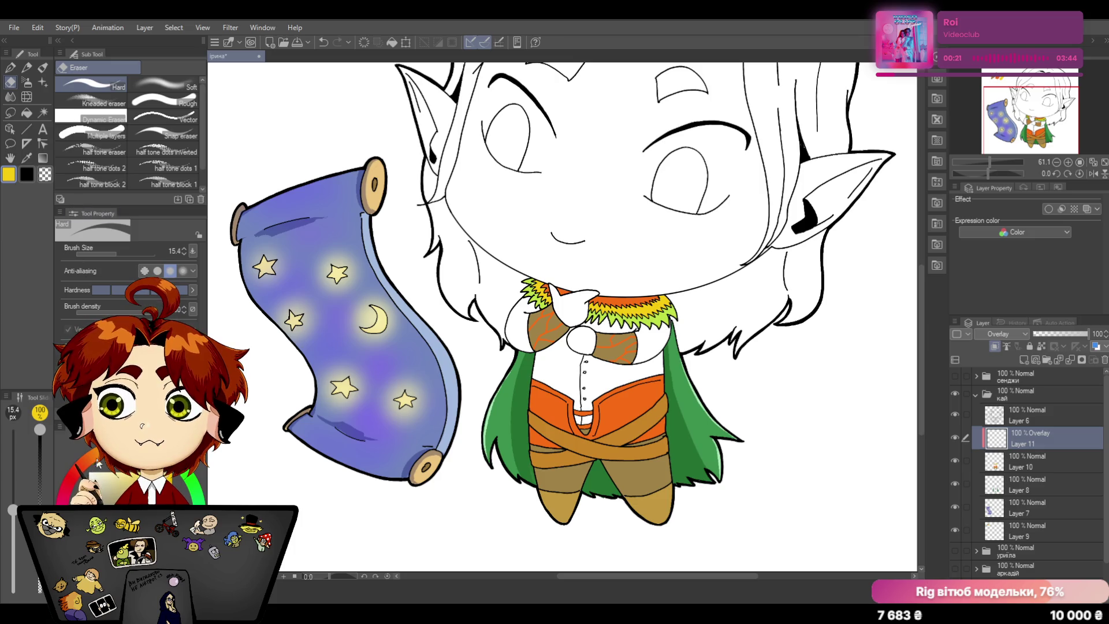
{"action": "left_click", "coordinate": [29, 84]}
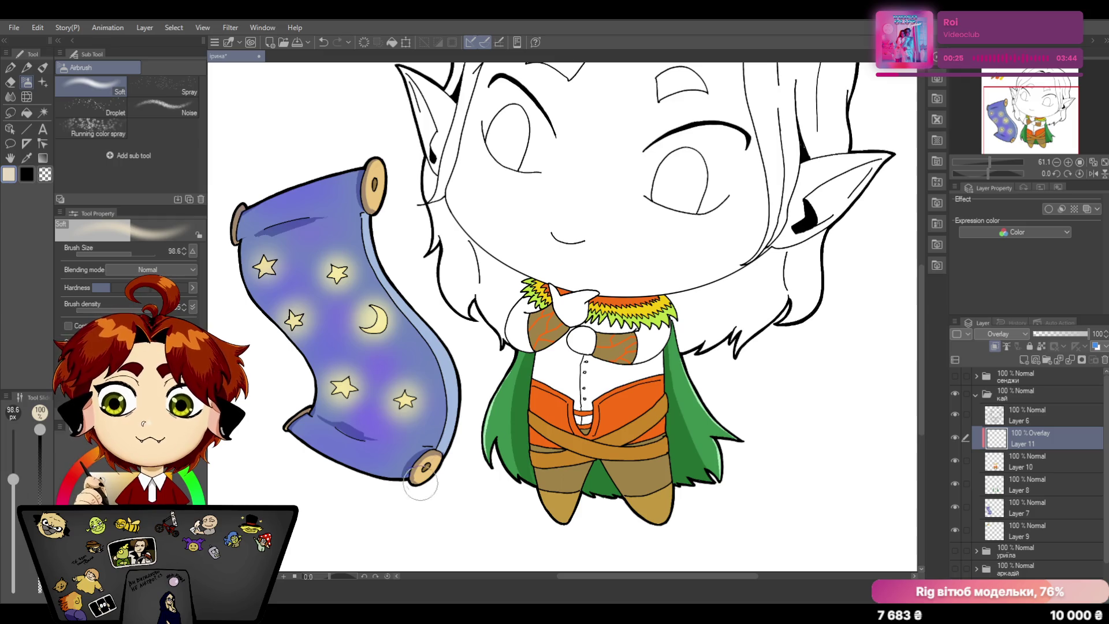
Step: Airbrush yellow-gold highlights over the vest, both legs and the chest, redoing the chest stroke
{"action": "mouse_move", "coordinate": [552, 398]}
{"action": "left_mouse_down"}
{"action": "mouse_move", "coordinate": [585, 443]}
{"action": "mouse_move", "coordinate": [628, 401]}
{"action": "mouse_move", "coordinate": [633, 411]}
{"action": "mouse_move", "coordinate": [554, 500]}
{"action": "mouse_move", "coordinate": [567, 454]}
{"action": "left_mouse_up"}
{"action": "mouse_move", "coordinate": [636, 446]}
{"action": "left_mouse_down"}
{"action": "mouse_move", "coordinate": [645, 502]}
{"action": "mouse_move", "coordinate": [642, 437]}
{"action": "left_mouse_up"}
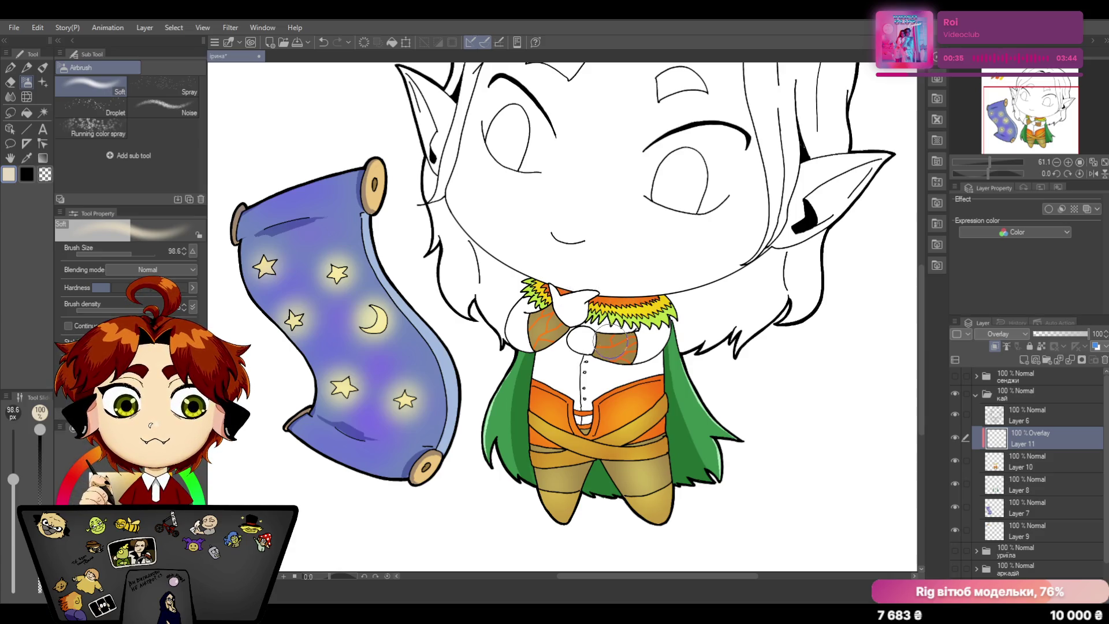
{"action": "left_click_drag", "start_coordinate": [607, 343], "coordinate": [623, 346]}
{"action": "left_click", "coordinate": [323, 43]}
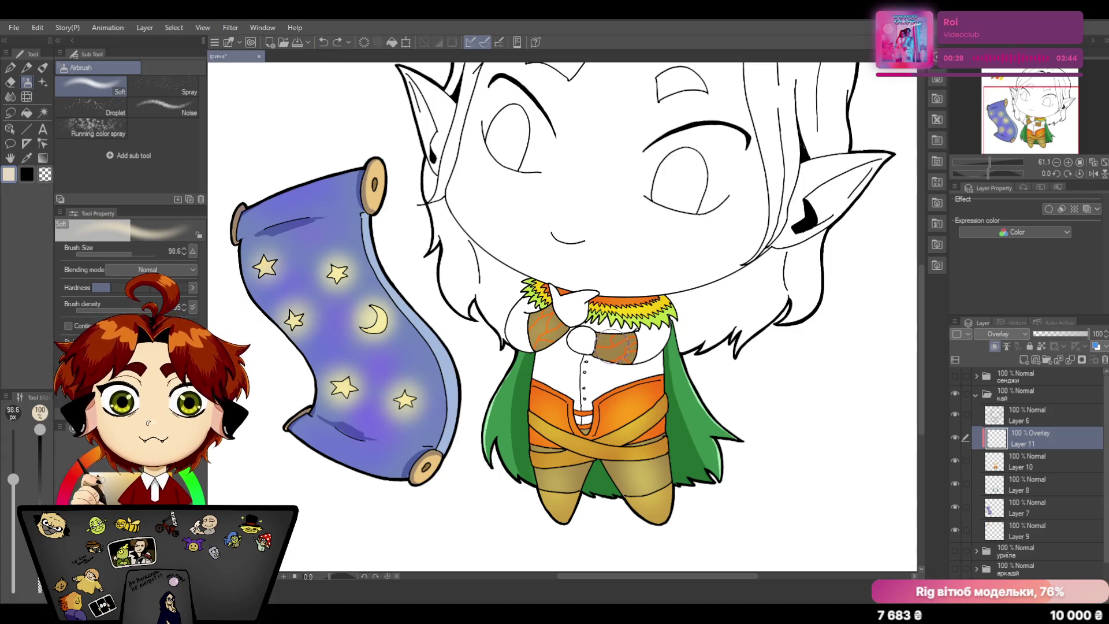
{"action": "left_click_drag", "start_coordinate": [607, 343], "coordinate": [650, 328]}
Step: Merge the Overlay highlight layer down into Layer 10
{"action": "left_click_drag", "start_coordinate": [988, 162], "coordinate": [987, 160]}
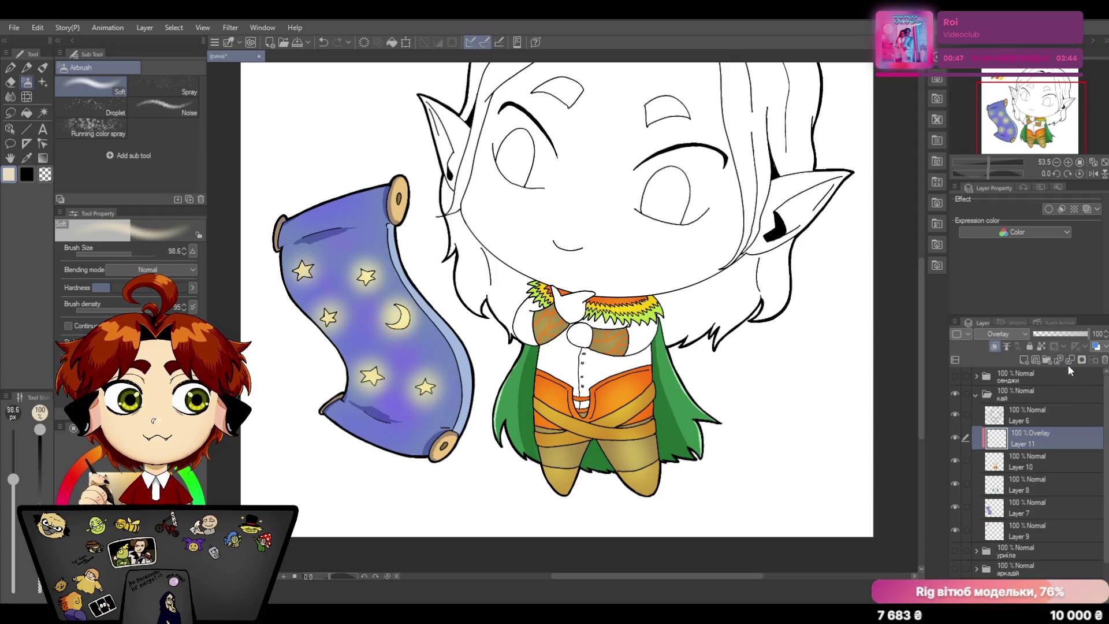
{"action": "left_click", "coordinate": [1070, 361]}
Step: Add a new Multiply Layer 11 above Layer 10 and choose the HardPaint pen brush
{"action": "left_click", "coordinate": [1023, 362]}
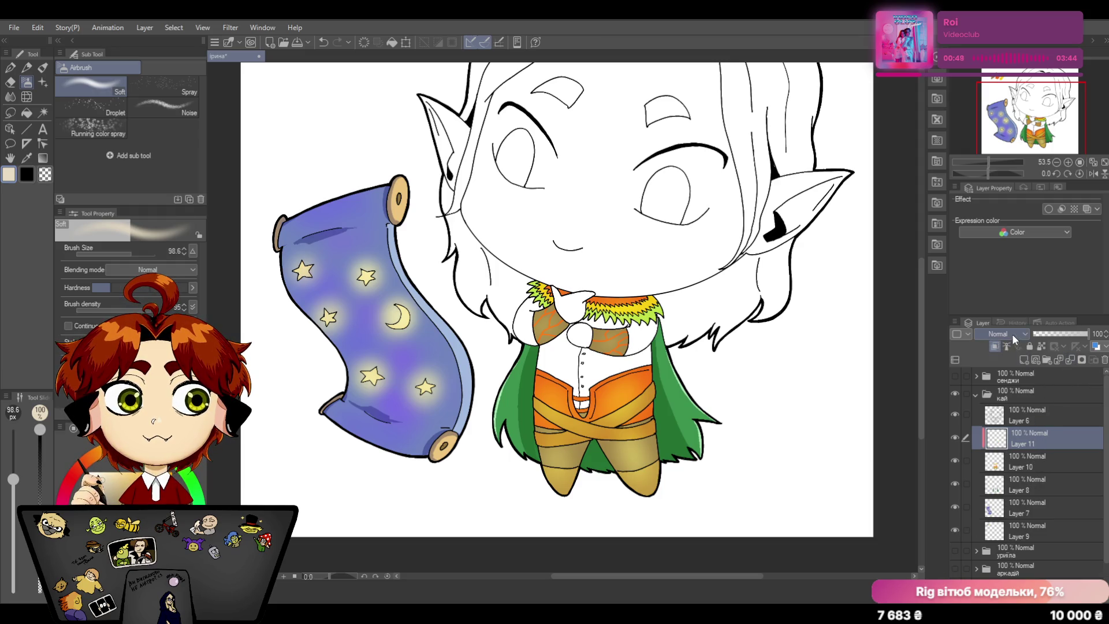
{"action": "scroll", "coordinate": [1013, 331], "scroll_direction": "down", "scroll_amount": 2}
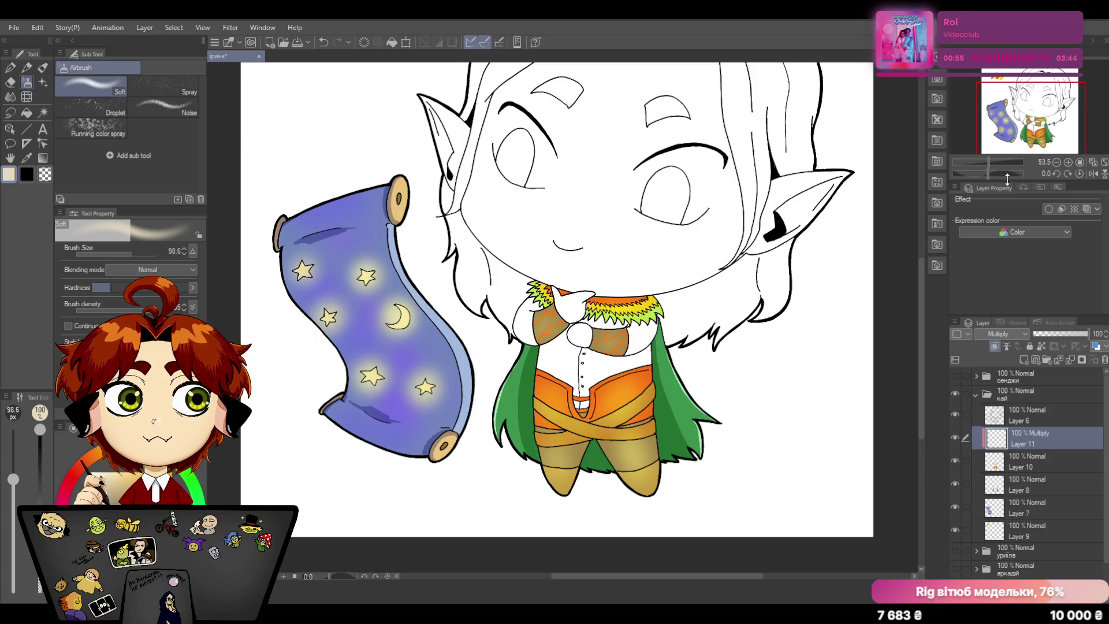
{"action": "left_click", "coordinate": [10, 68]}
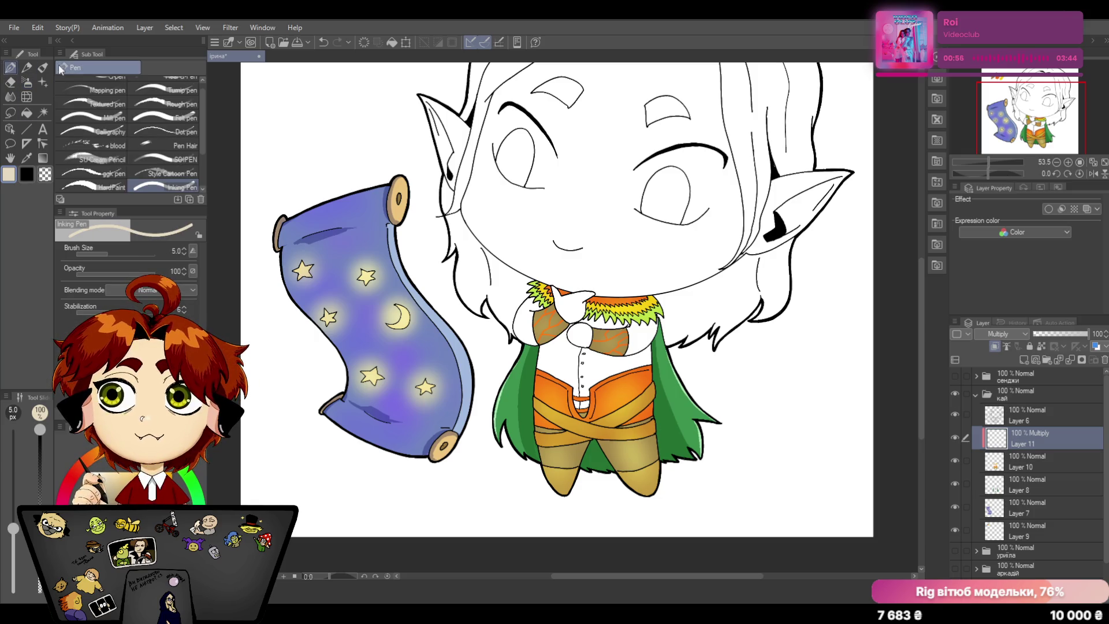
{"action": "left_click", "coordinate": [119, 188]}
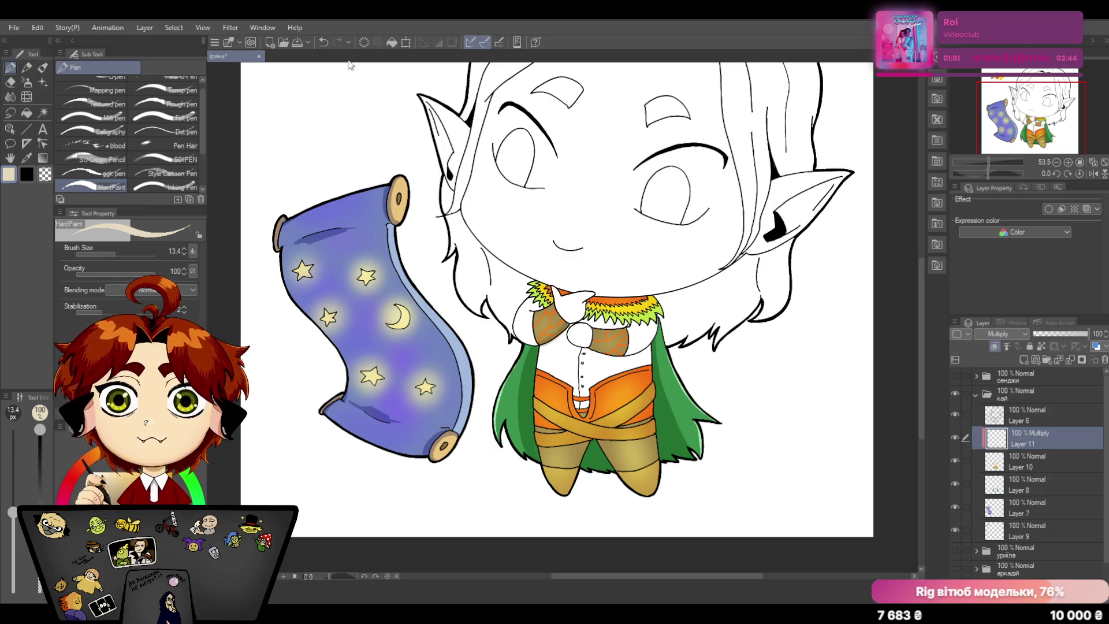
{"action": "left_click_drag", "start_coordinate": [986, 161], "coordinate": [995, 158]}
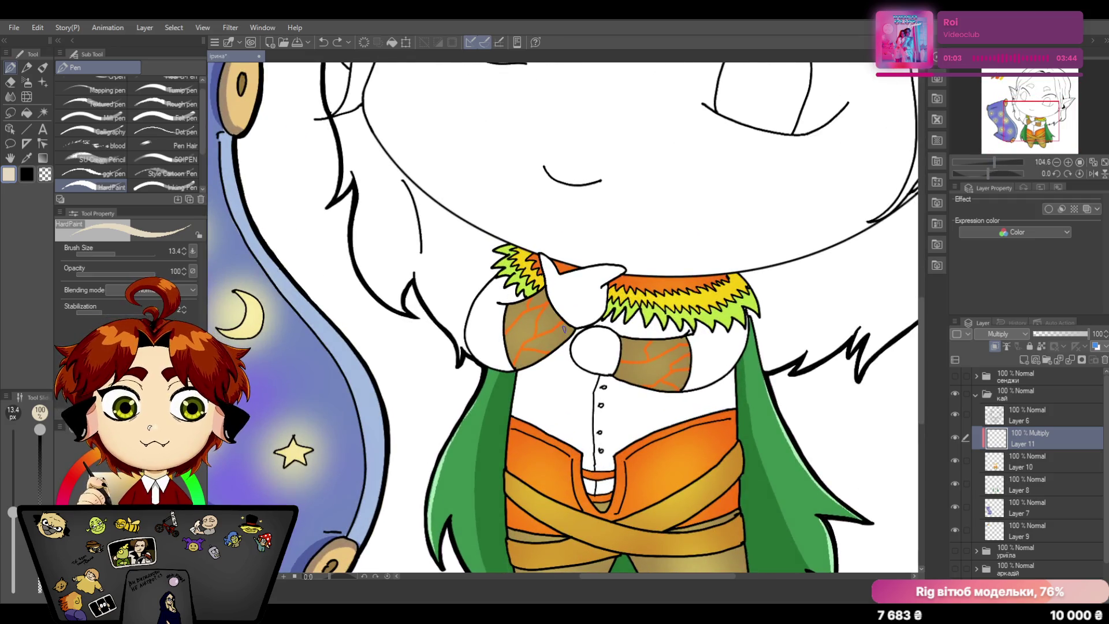
Step: Paint orange veins across the left scarf panel
{"action": "mouse_move", "coordinate": [568, 325]}
{"action": "left_mouse_down"}
{"action": "mouse_move", "coordinate": [518, 364]}
{"action": "mouse_move", "coordinate": [567, 338]}
{"action": "left_mouse_up"}
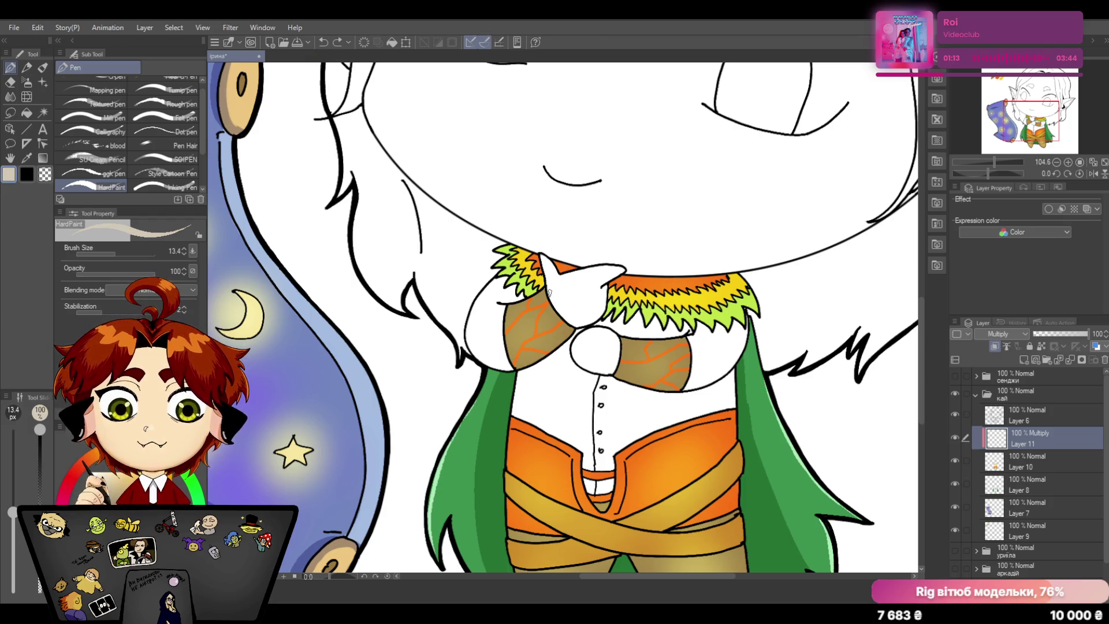
{"action": "left_click_drag", "start_coordinate": [568, 324], "coordinate": [520, 365]}
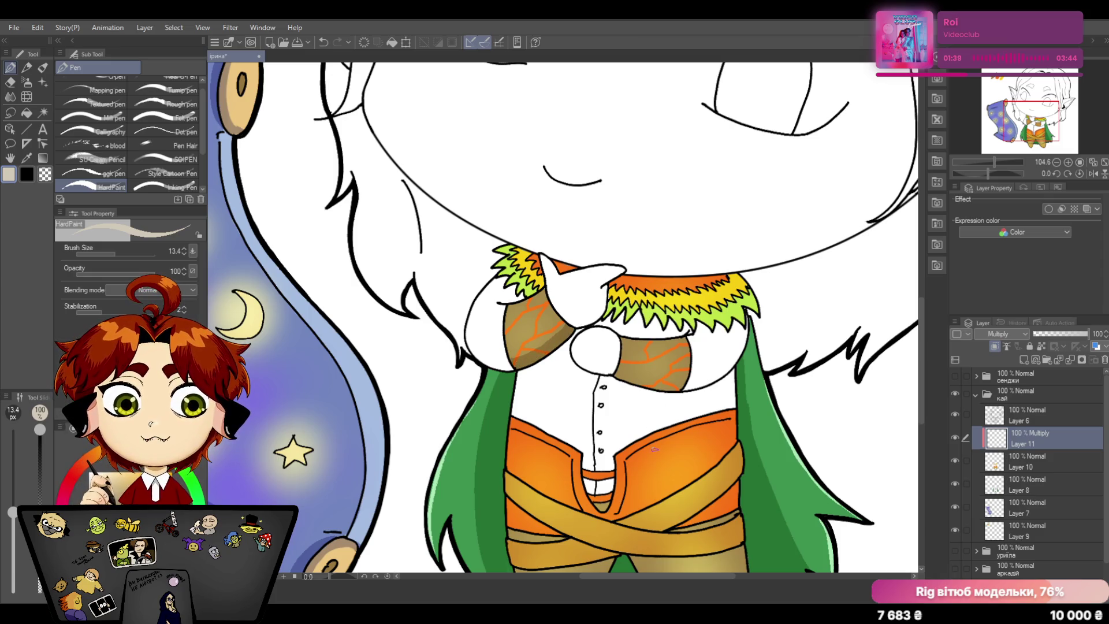
Step: Shade the right collar piece's lower edge, redoing one stroke, and darken its top edge beside the hand
{"action": "left_click_drag", "start_coordinate": [619, 372], "coordinate": [680, 375]}
{"action": "key", "text": "ctrl+z"}
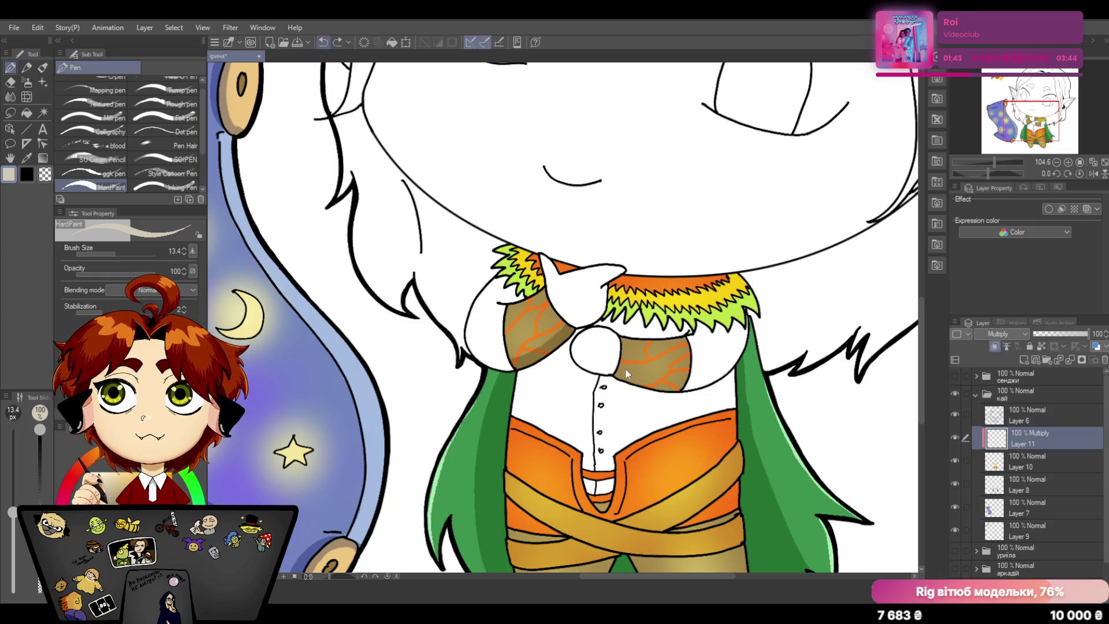
{"action": "mouse_move", "coordinate": [617, 371]}
{"action": "left_mouse_down"}
{"action": "mouse_move", "coordinate": [683, 387]}
{"action": "mouse_move", "coordinate": [618, 374]}
{"action": "left_mouse_up"}
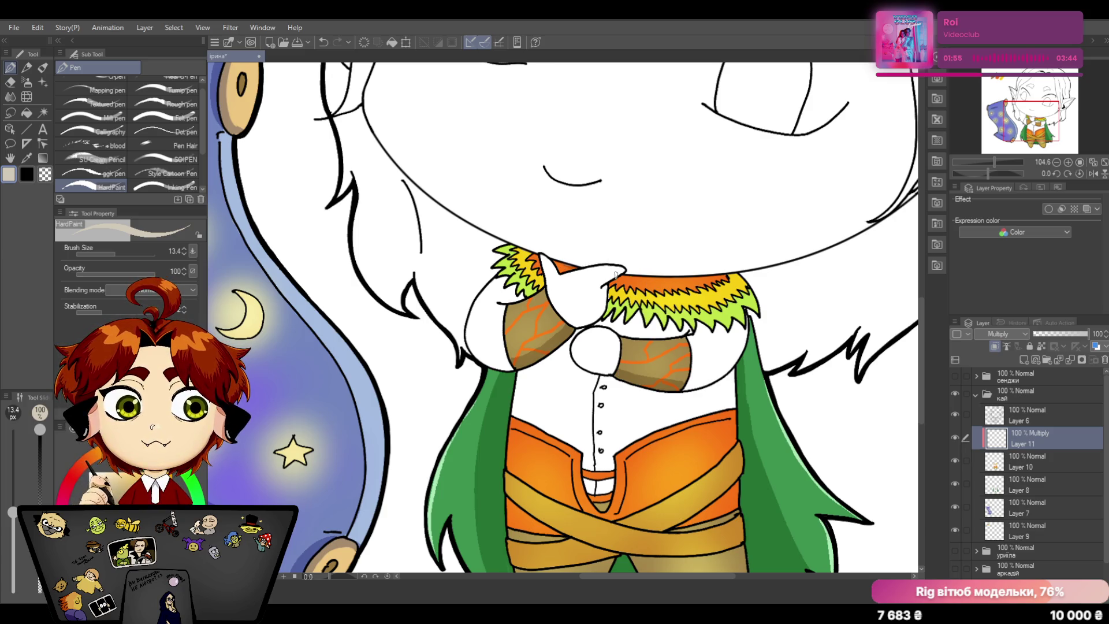
{"action": "left_click_drag", "start_coordinate": [615, 274], "coordinate": [671, 273]}
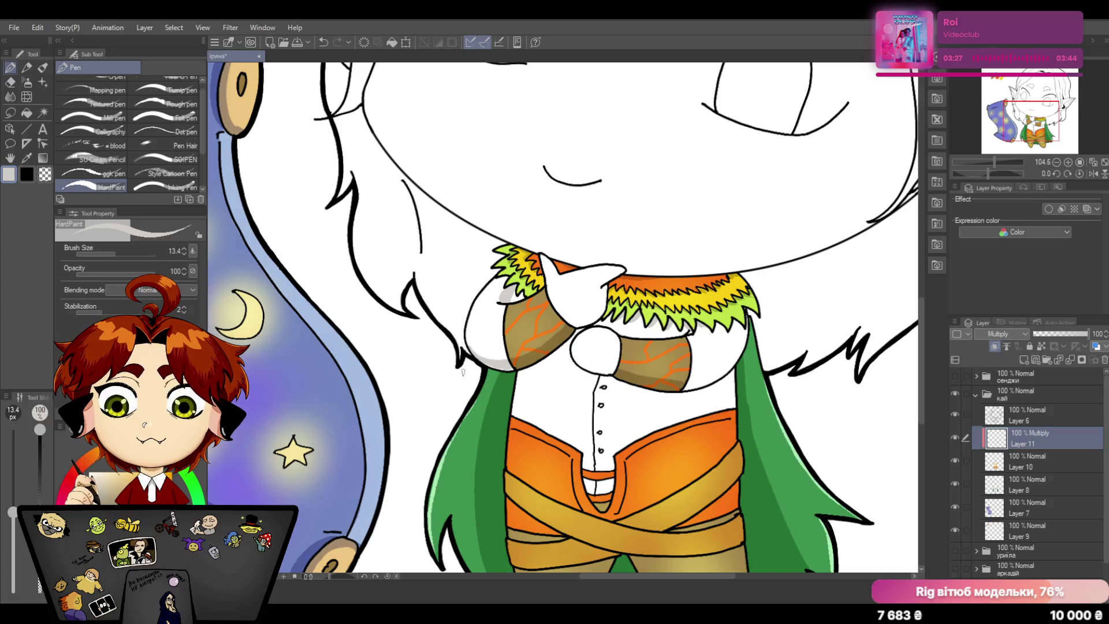
Step: Shade the white collar, shirt beside the cape, button placket and the vest's right edge in grey
{"action": "mouse_move", "coordinate": [684, 387]}
{"action": "left_mouse_down"}
{"action": "mouse_move", "coordinate": [735, 364]}
{"action": "mouse_move", "coordinate": [734, 455]}
{"action": "left_mouse_up"}
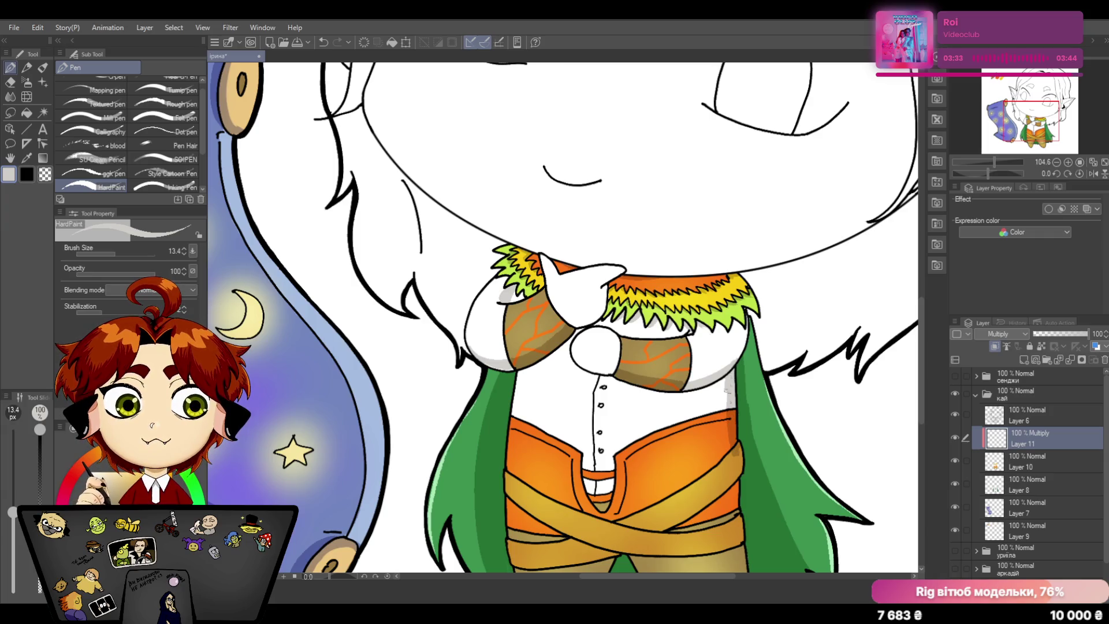
{"action": "left_click_drag", "start_coordinate": [729, 378], "coordinate": [727, 409]}
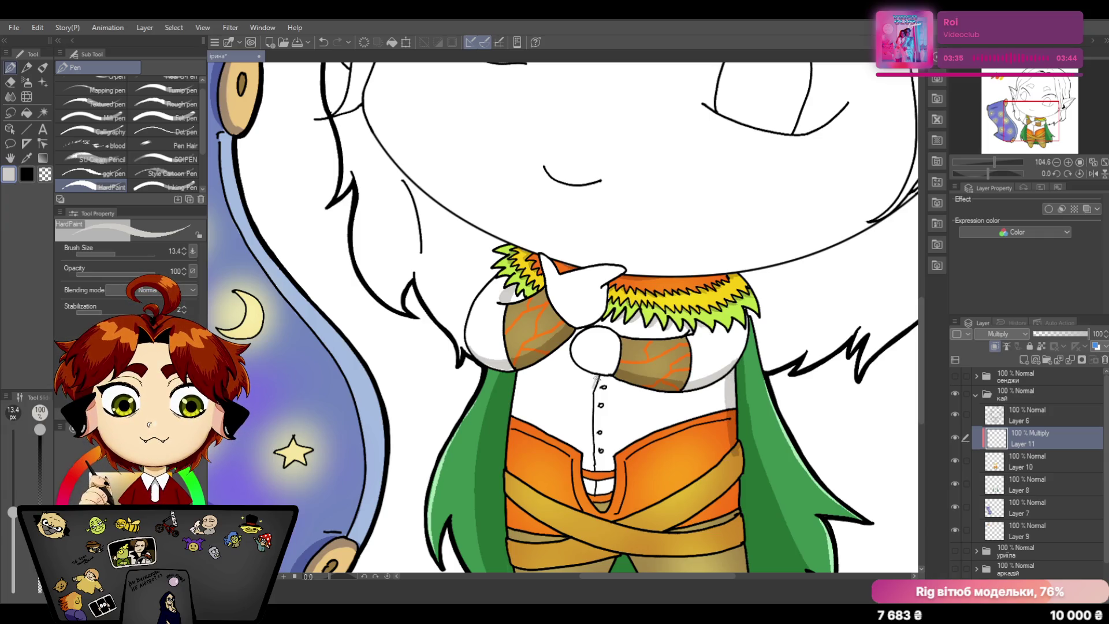
{"action": "left_click_drag", "start_coordinate": [593, 387], "coordinate": [594, 455]}
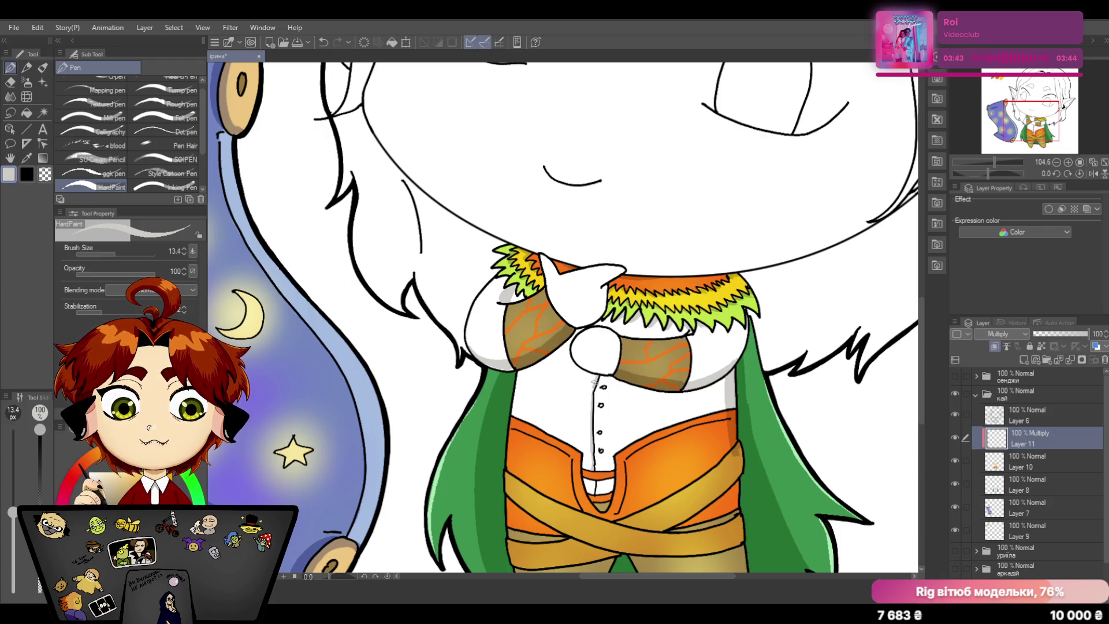
{"action": "left_click_drag", "start_coordinate": [594, 374], "coordinate": [594, 468]}
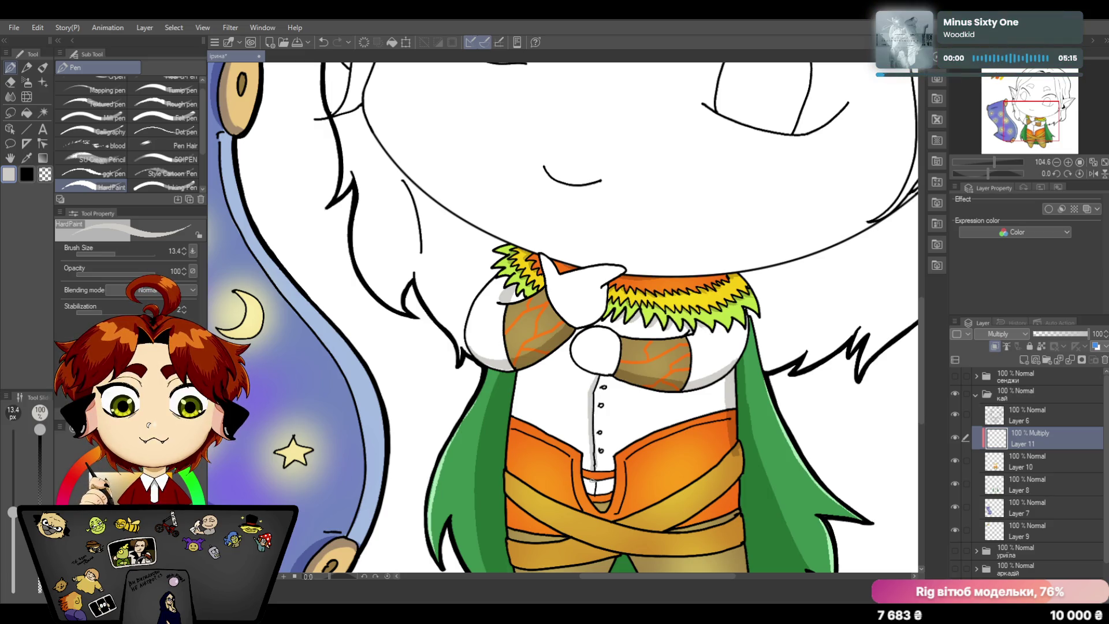
{"action": "mouse_move", "coordinate": [726, 436]}
{"action": "left_mouse_down"}
{"action": "mouse_move", "coordinate": [737, 447]}
{"action": "mouse_move", "coordinate": [733, 492]}
{"action": "left_mouse_up"}
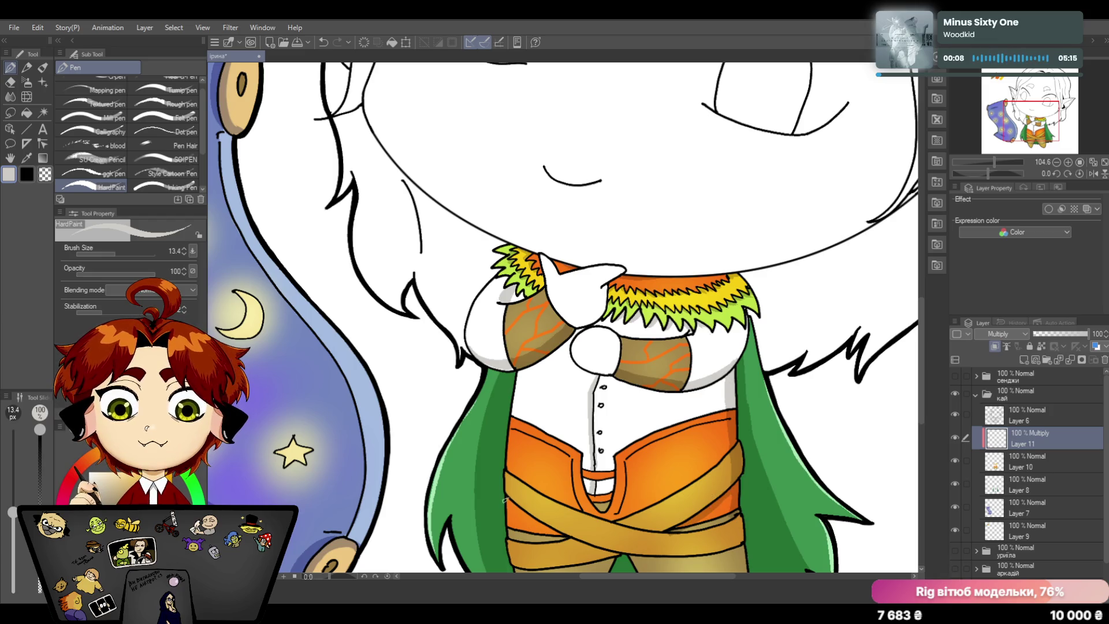
Step: Shade the lower-left orange cloth and the shirt's and cloth's left edges, then review zoomed out
{"action": "left_click_drag", "start_coordinate": [516, 507], "coordinate": [561, 537]}
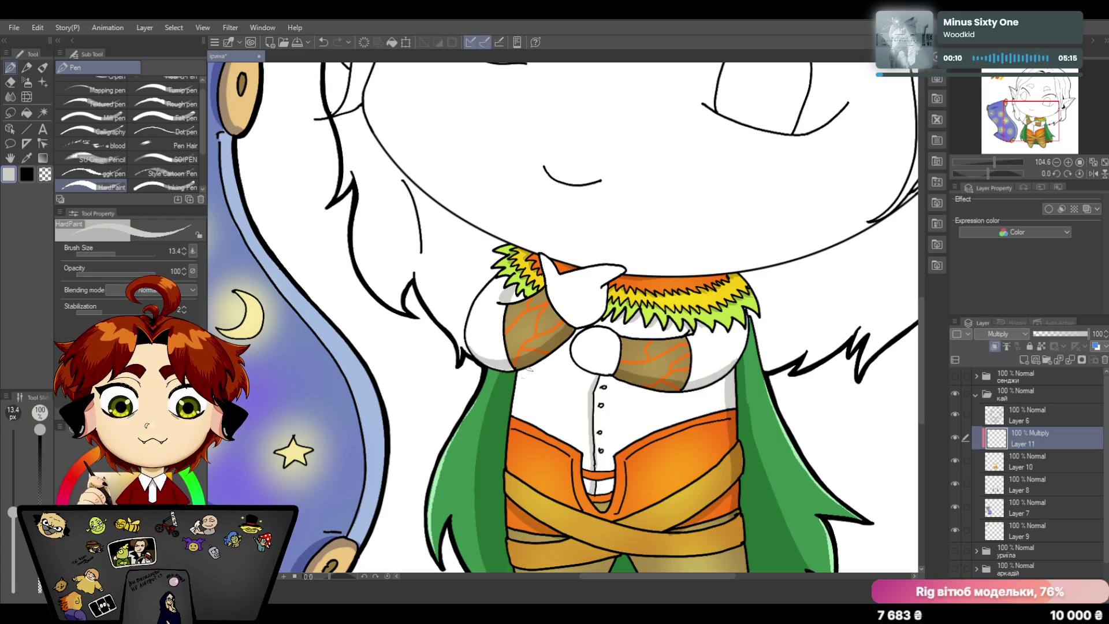
{"action": "left_click_drag", "start_coordinate": [522, 369], "coordinate": [515, 416]}
{"action": "left_click_drag", "start_coordinate": [518, 370], "coordinate": [512, 476]}
{"action": "left_click_drag", "start_coordinate": [511, 429], "coordinate": [514, 559]}
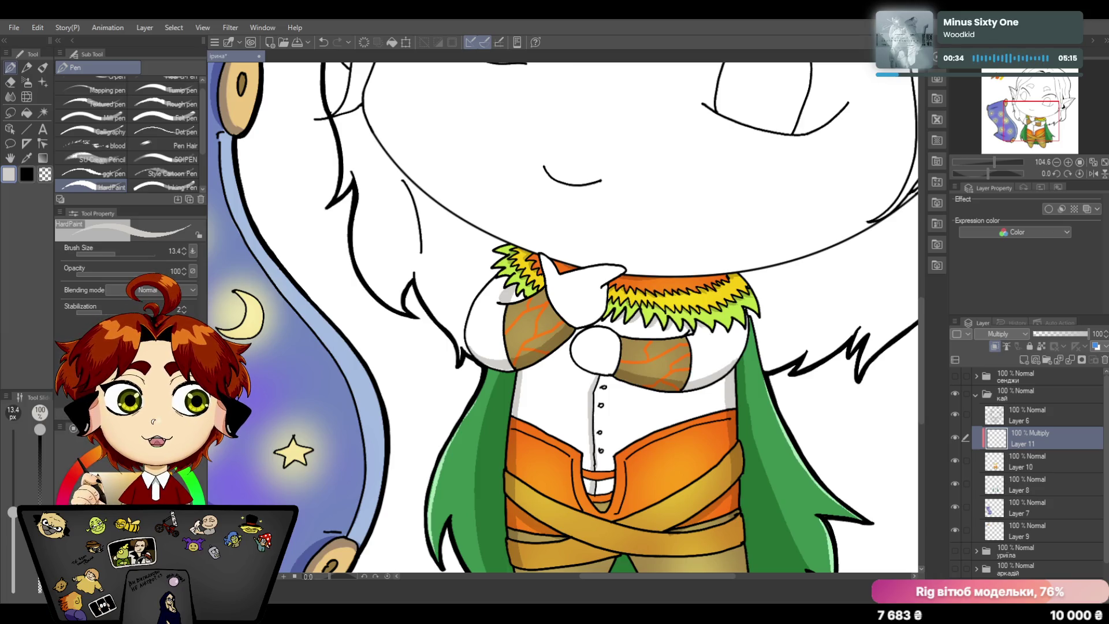
{"action": "left_click", "coordinate": [988, 162]}
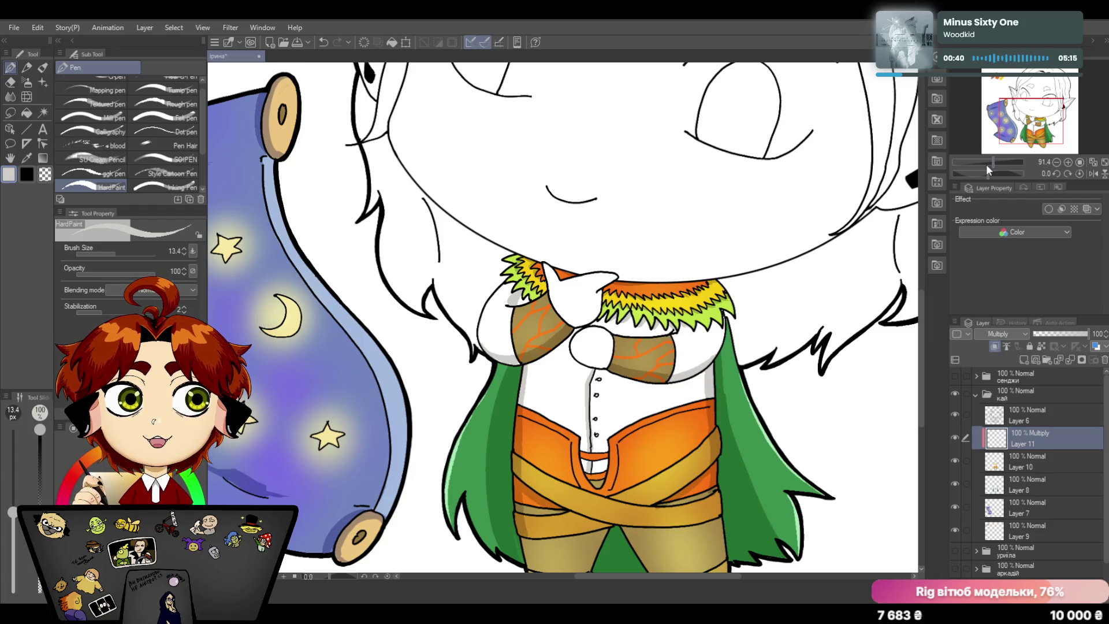
{"action": "left_click_drag", "start_coordinate": [988, 162], "coordinate": [999, 156]}
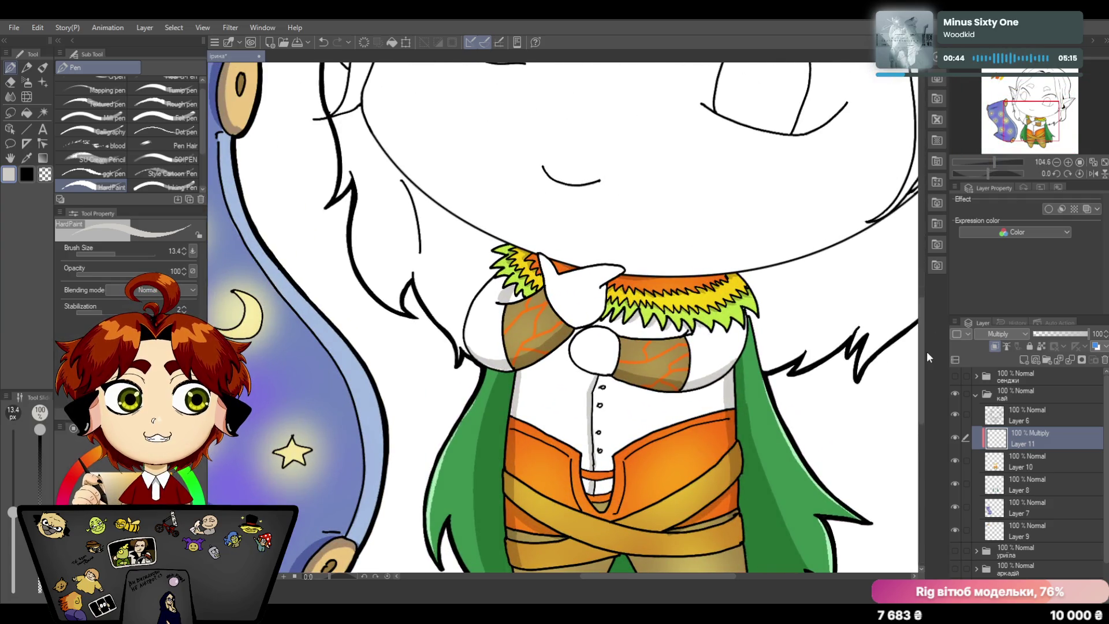
{"action": "left_click_drag", "start_coordinate": [920, 335], "coordinate": [920, 378]}
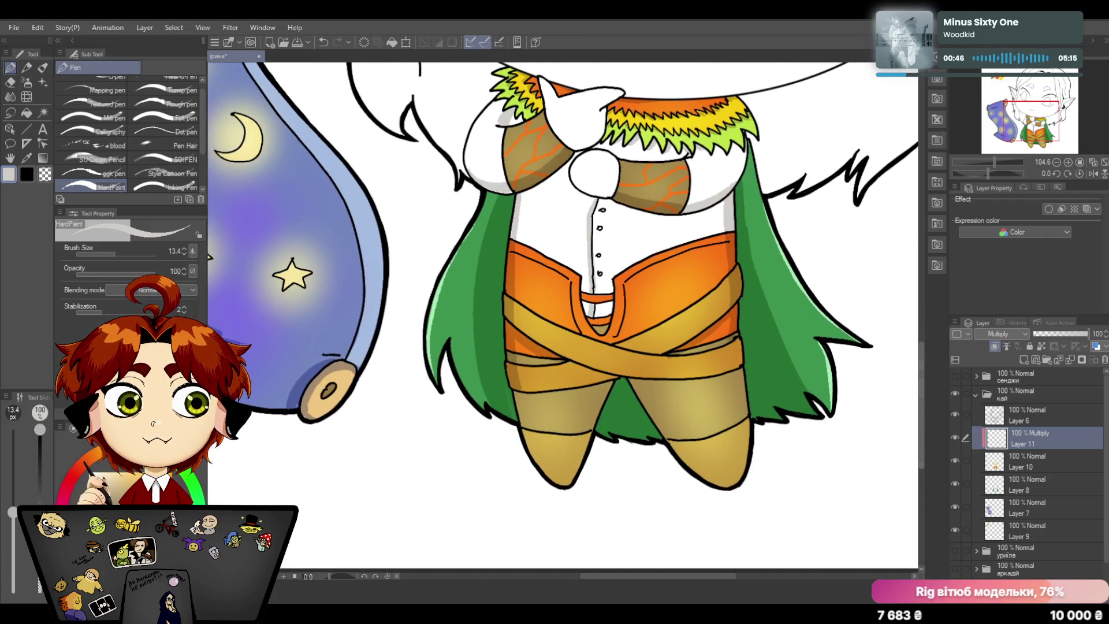
Step: Brush darker shading down the left leg, the right leg's inner edge and the hip belt's right edge
{"action": "mouse_move", "coordinate": [518, 389]}
{"action": "left_mouse_down"}
{"action": "mouse_move", "coordinate": [525, 450]}
{"action": "mouse_move", "coordinate": [555, 481]}
{"action": "left_mouse_up"}
{"action": "left_click_drag", "start_coordinate": [525, 431], "coordinate": [559, 484]}
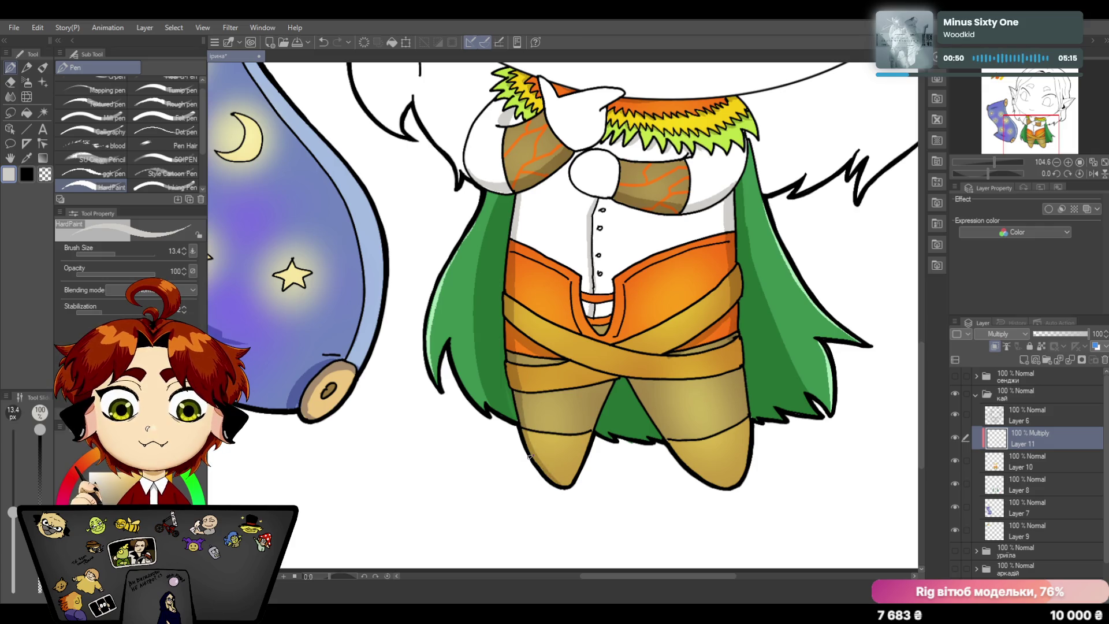
{"action": "left_click_drag", "start_coordinate": [613, 377], "coordinate": [567, 482]}
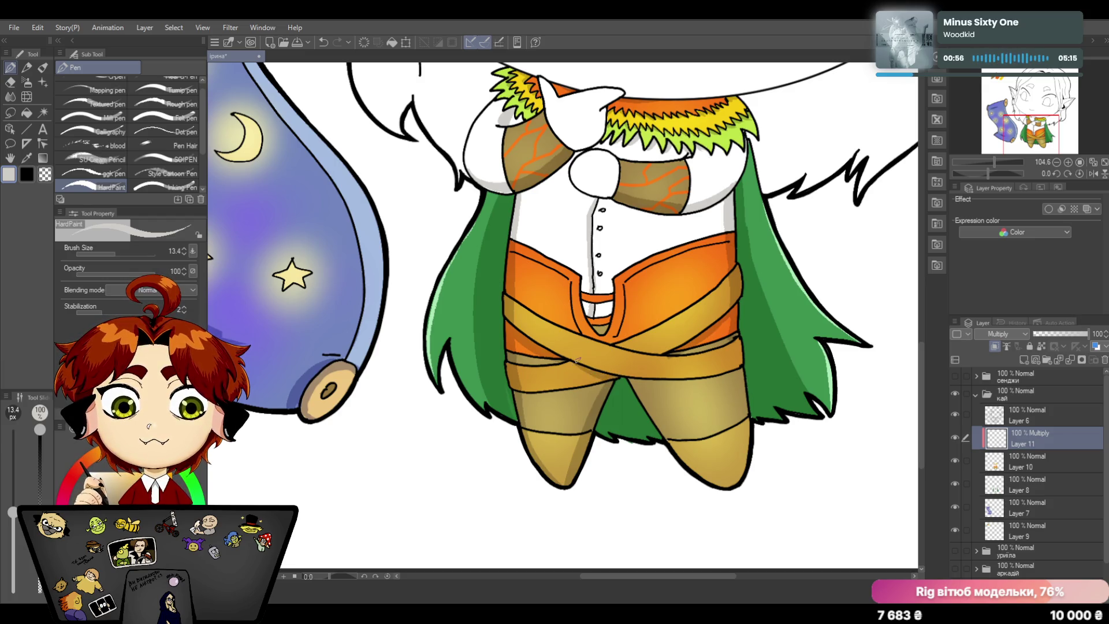
{"action": "left_click_drag", "start_coordinate": [642, 400], "coordinate": [719, 482]}
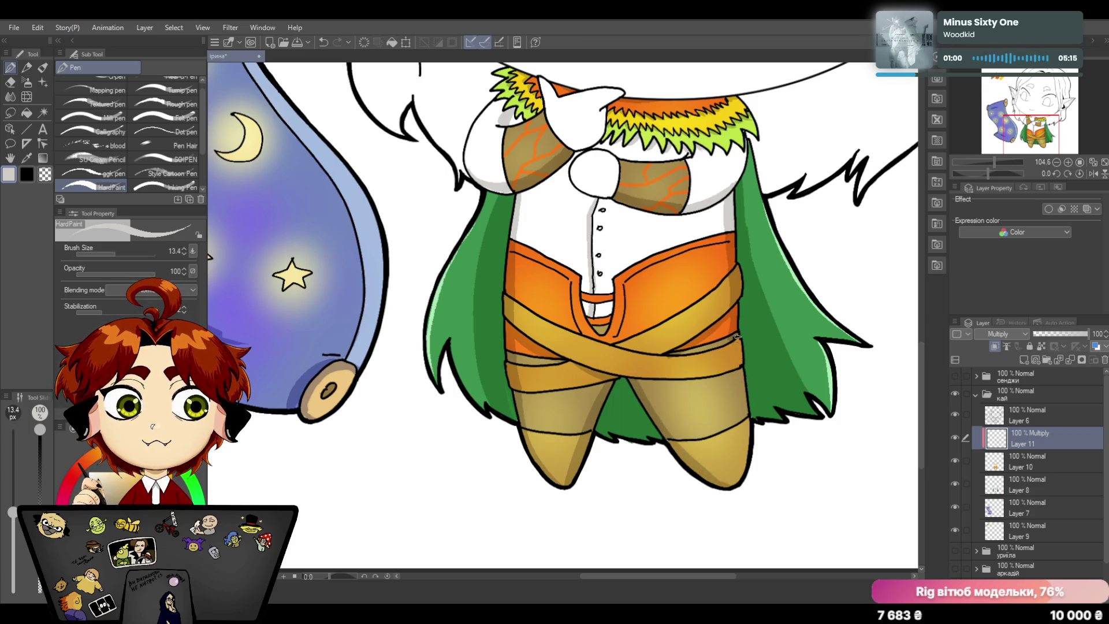
{"action": "mouse_move", "coordinate": [735, 335]}
{"action": "left_mouse_down"}
{"action": "mouse_move", "coordinate": [745, 428]}
{"action": "mouse_move", "coordinate": [727, 494]}
{"action": "left_mouse_up"}
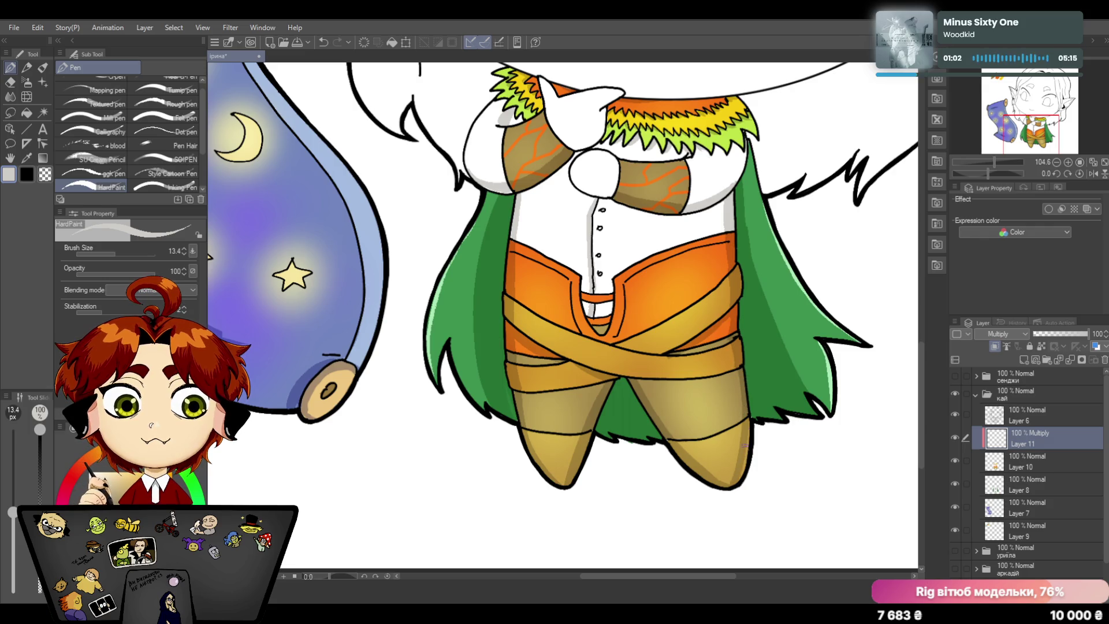
{"action": "left_click_drag", "start_coordinate": [747, 429], "coordinate": [747, 478]}
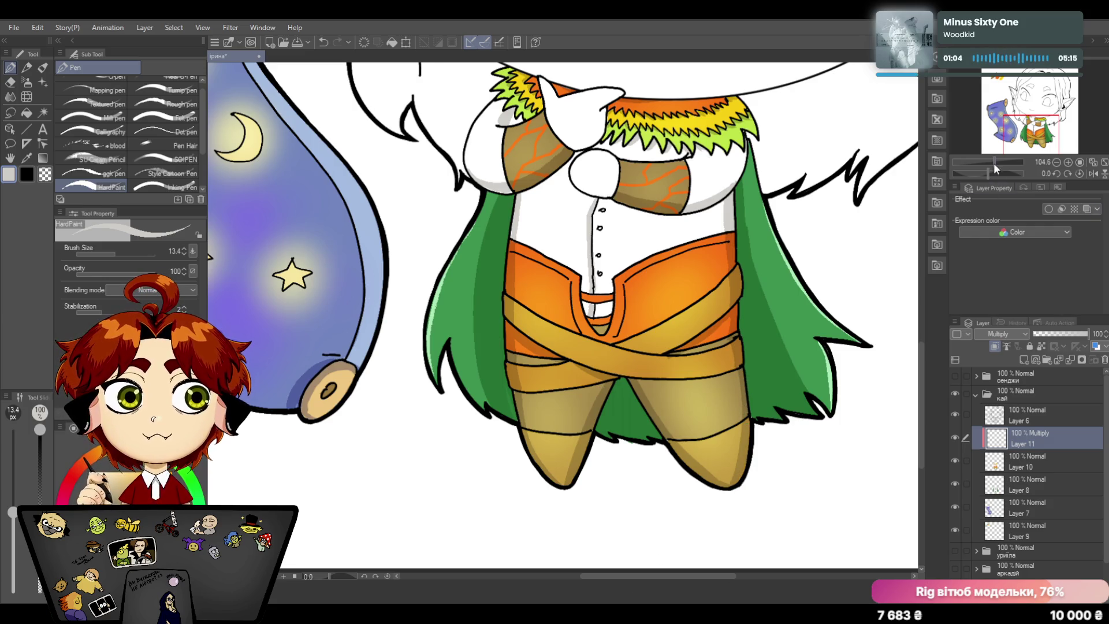
Step: Delete Layer 9 holding the colour swatches
{"action": "left_click_drag", "start_coordinate": [994, 162], "coordinate": [988, 161]}
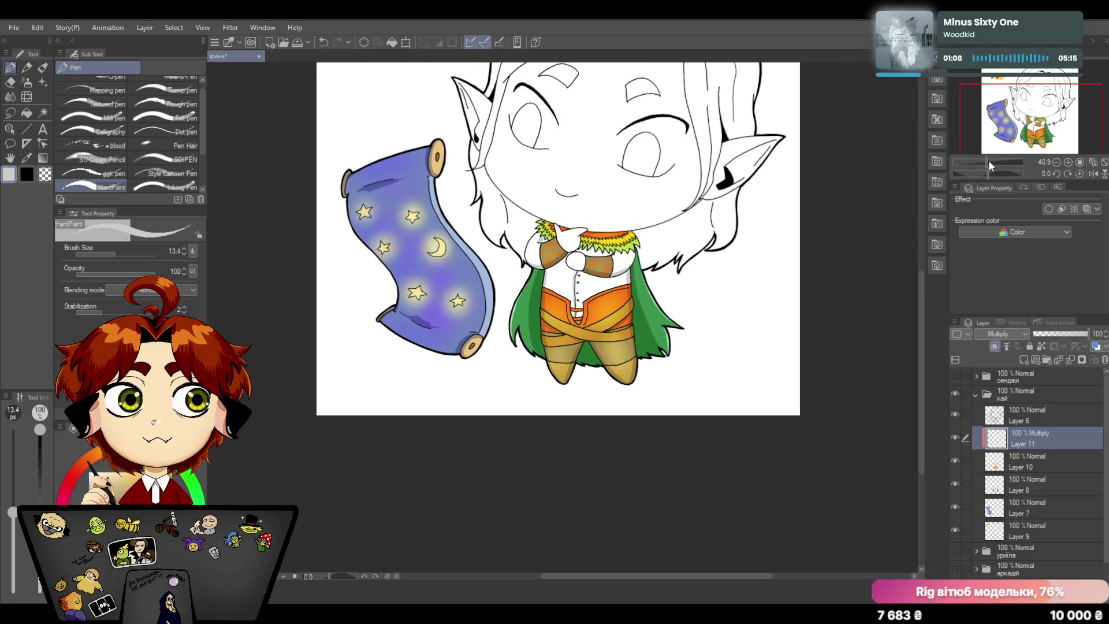
{"action": "left_click_drag", "start_coordinate": [918, 364], "coordinate": [916, 319]}
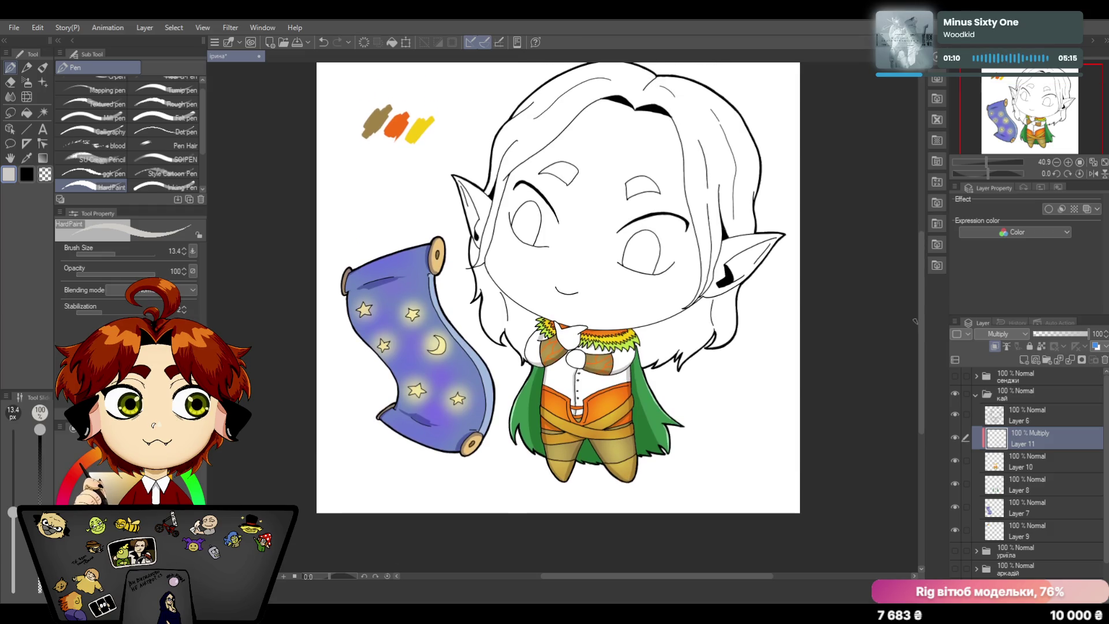
{"action": "left_click_drag", "start_coordinate": [987, 164], "coordinate": [986, 164]}
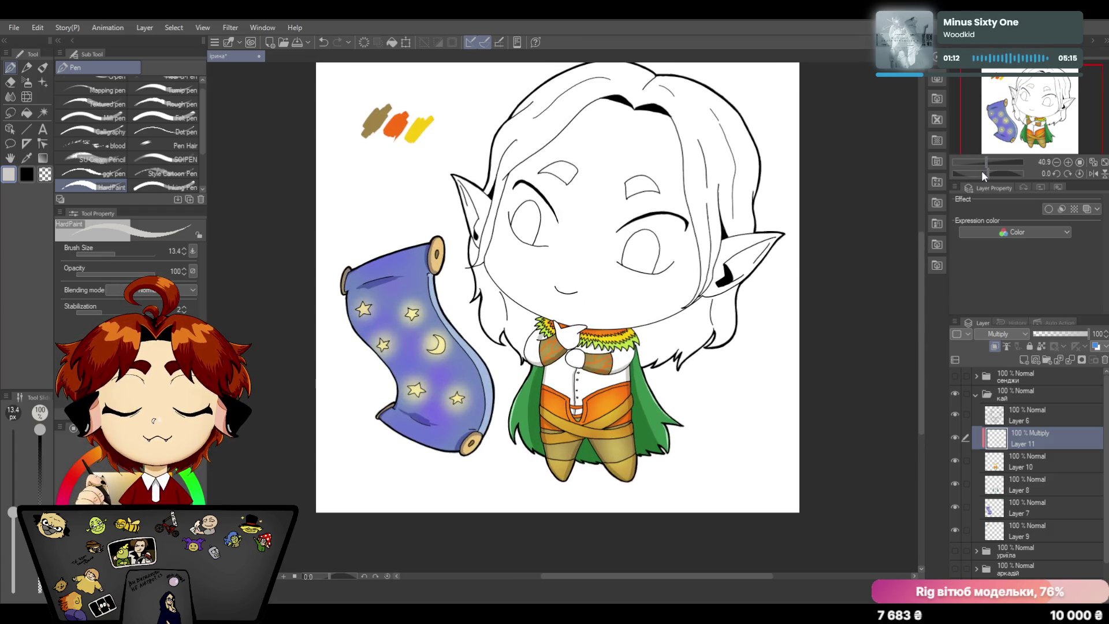
{"action": "left_click", "coordinate": [1022, 528]}
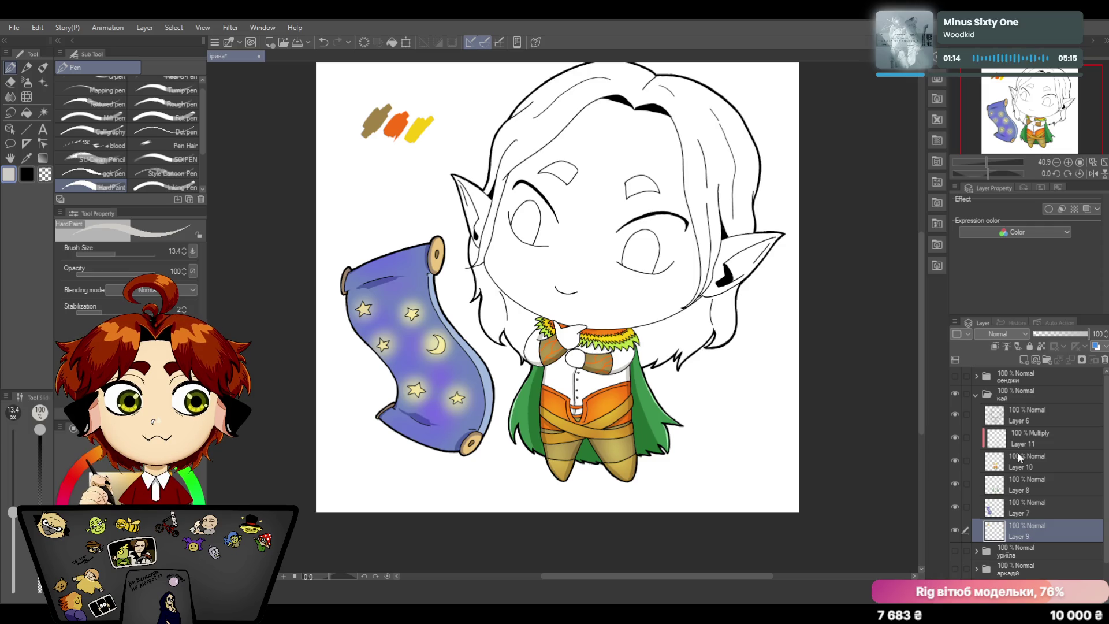
{"action": "left_click", "coordinate": [1103, 359]}
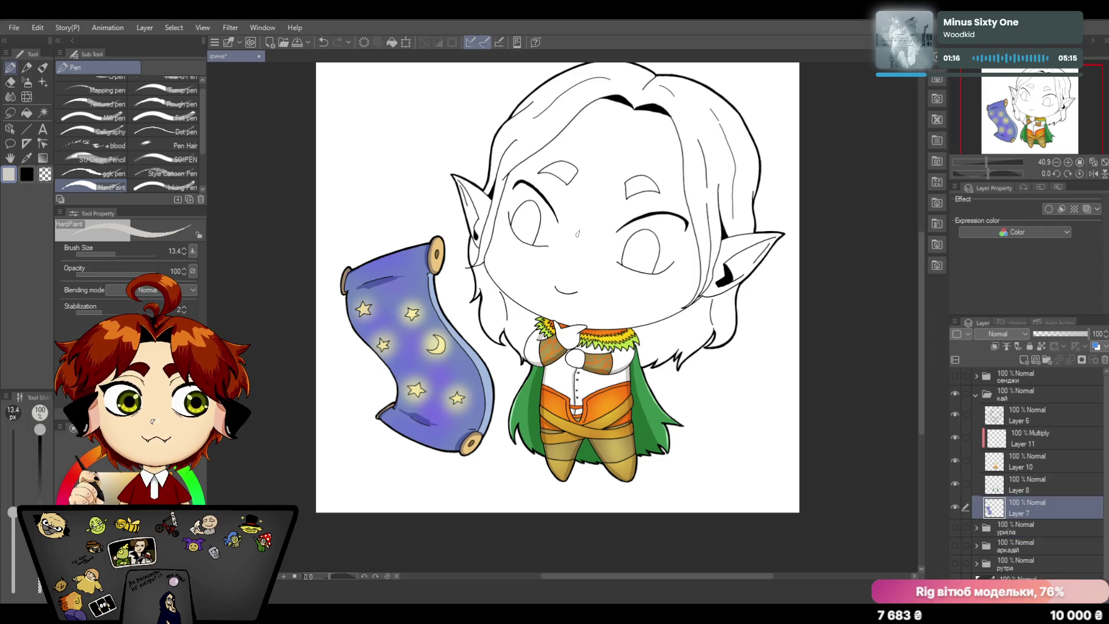
Step: Merge Layers 8, 10 and 11 down into Layer 7 and add a new empty layer above it
{"action": "left_click", "coordinate": [1030, 485]}
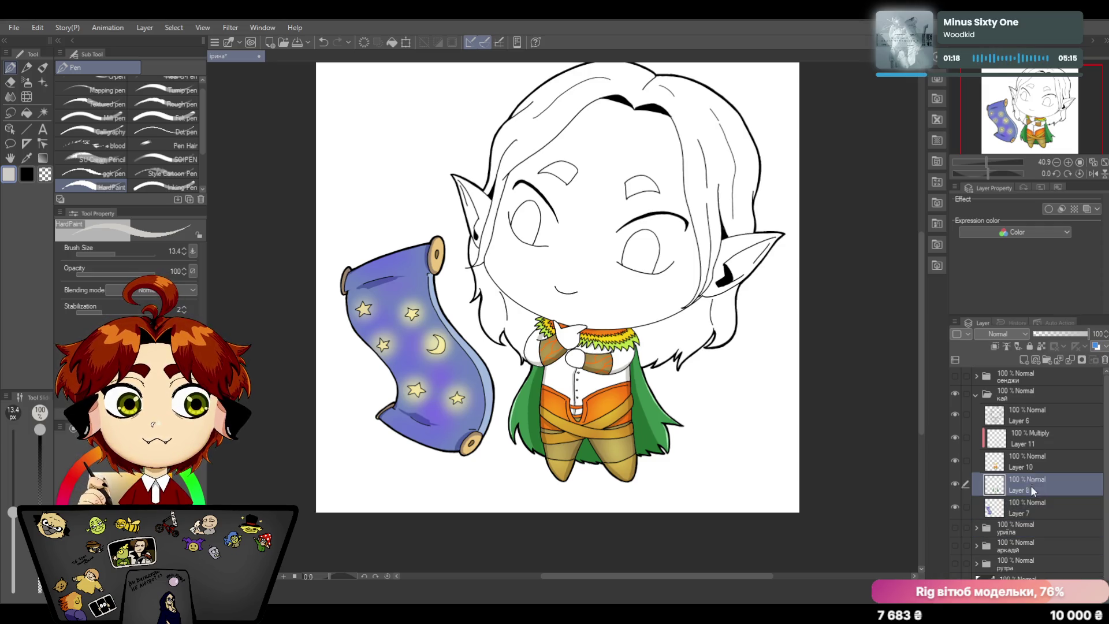
{"action": "left_click", "coordinate": [1069, 360]}
{"action": "left_click", "coordinate": [1028, 456]}
{"action": "left_click", "coordinate": [1036, 436]}
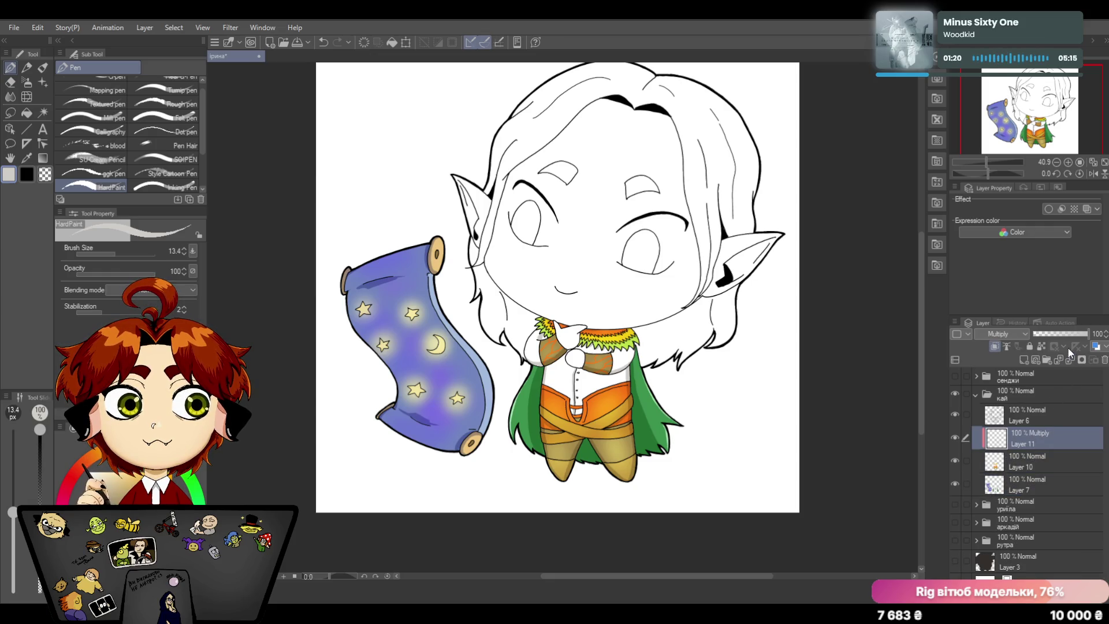
{"action": "left_click", "coordinate": [1069, 355]}
{"action": "left_click", "coordinate": [1069, 355]}
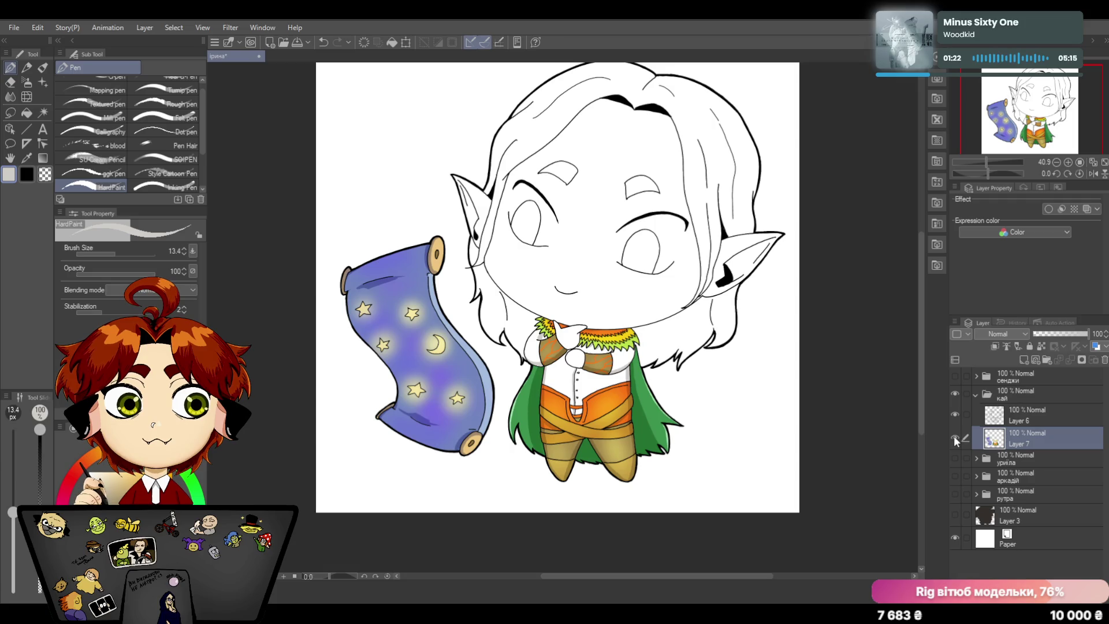
{"action": "left_click", "coordinate": [954, 436]}
{"action": "left_click", "coordinate": [1024, 360]}
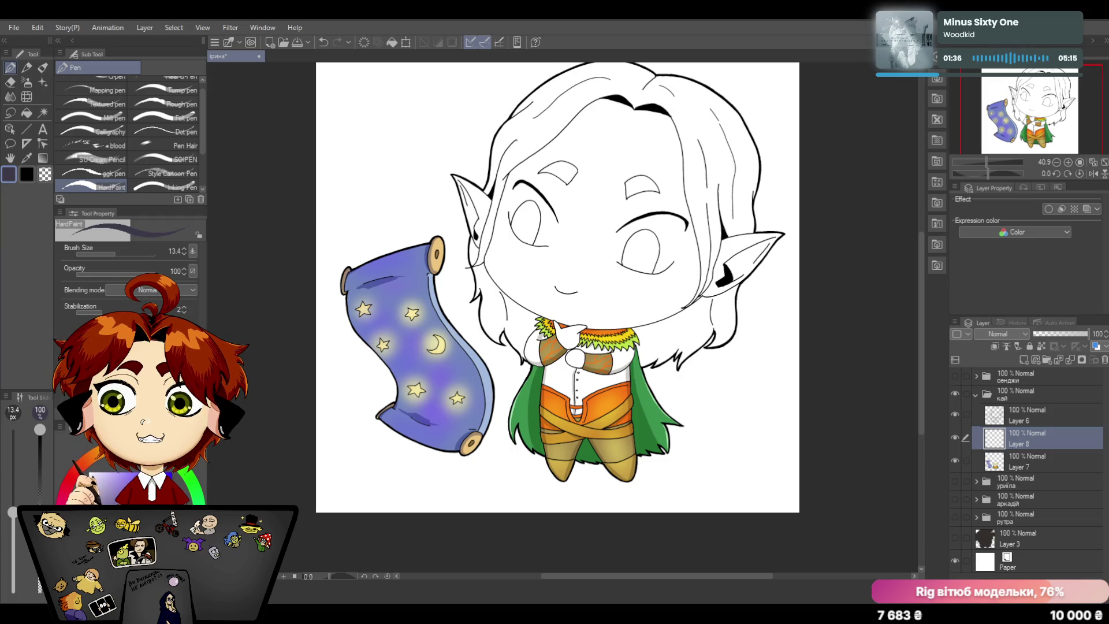
Step: Try a lasso fill on the hair, undo it and move Layer 8 below Layer 7
{"action": "left_click", "coordinate": [11, 112]}
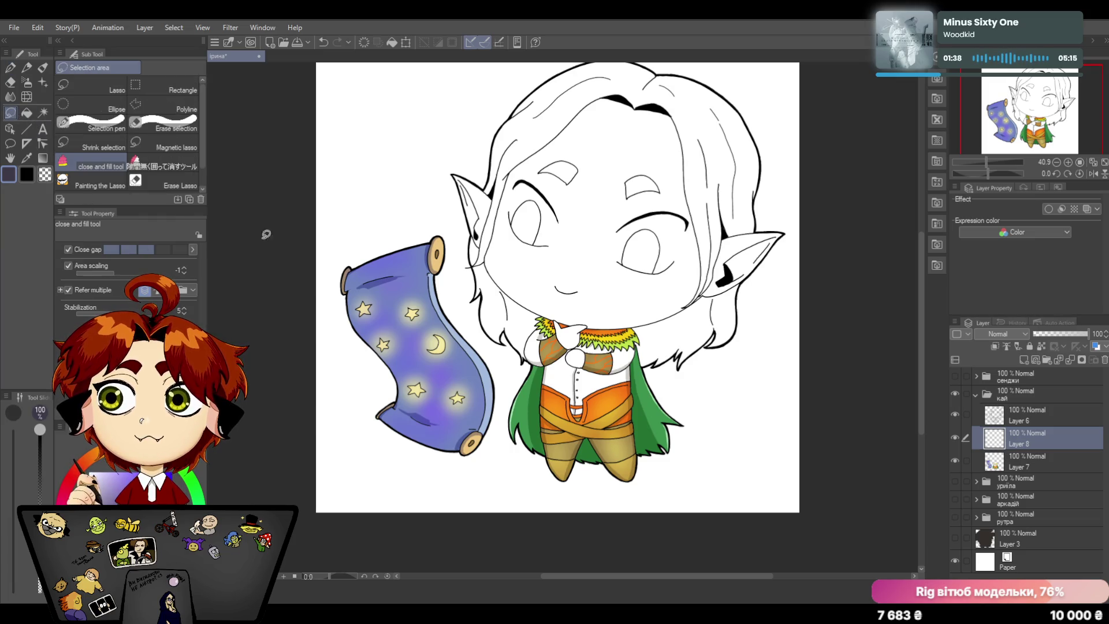
{"action": "left_click_drag", "start_coordinate": [920, 233], "coordinate": [923, 214]}
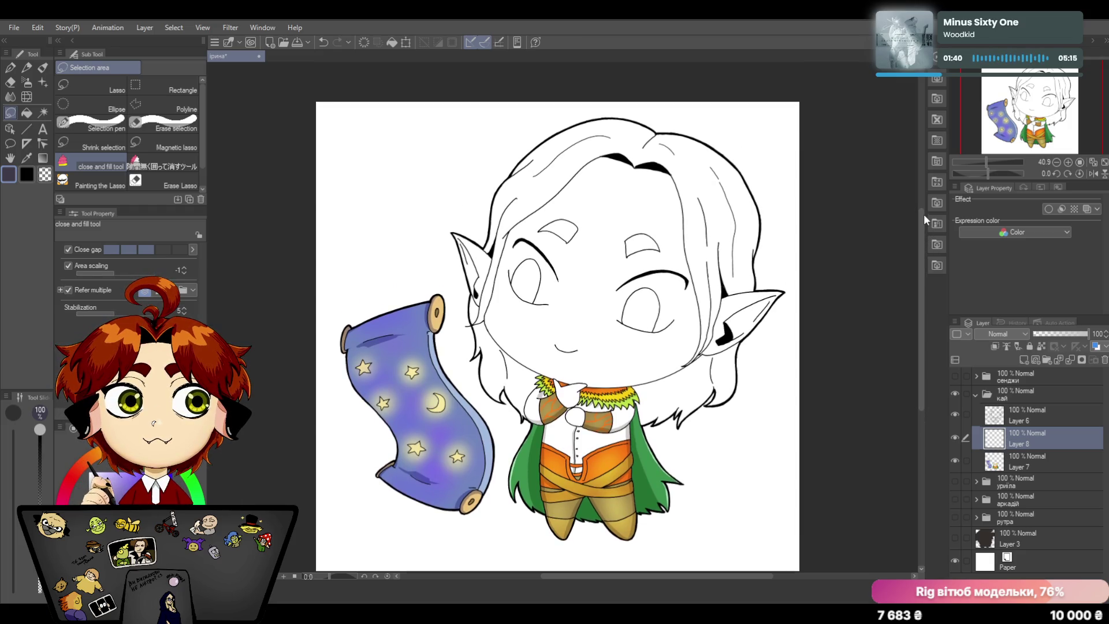
{"action": "mouse_move", "coordinate": [609, 105]}
{"action": "left_mouse_down"}
{"action": "mouse_move", "coordinate": [498, 417]}
{"action": "mouse_move", "coordinate": [574, 443]}
{"action": "mouse_move", "coordinate": [771, 385]}
{"action": "mouse_move", "coordinate": [797, 251]}
{"action": "mouse_move", "coordinate": [660, 105]}
{"action": "mouse_move", "coordinate": [602, 100]}
{"action": "left_mouse_up"}
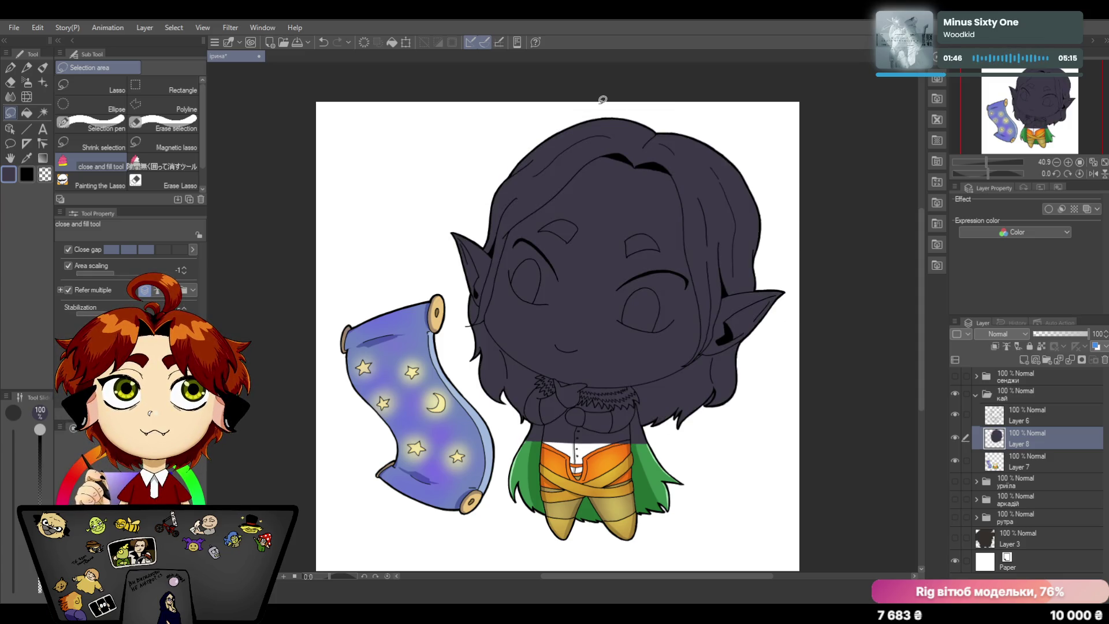
{"action": "left_click", "coordinate": [323, 43]}
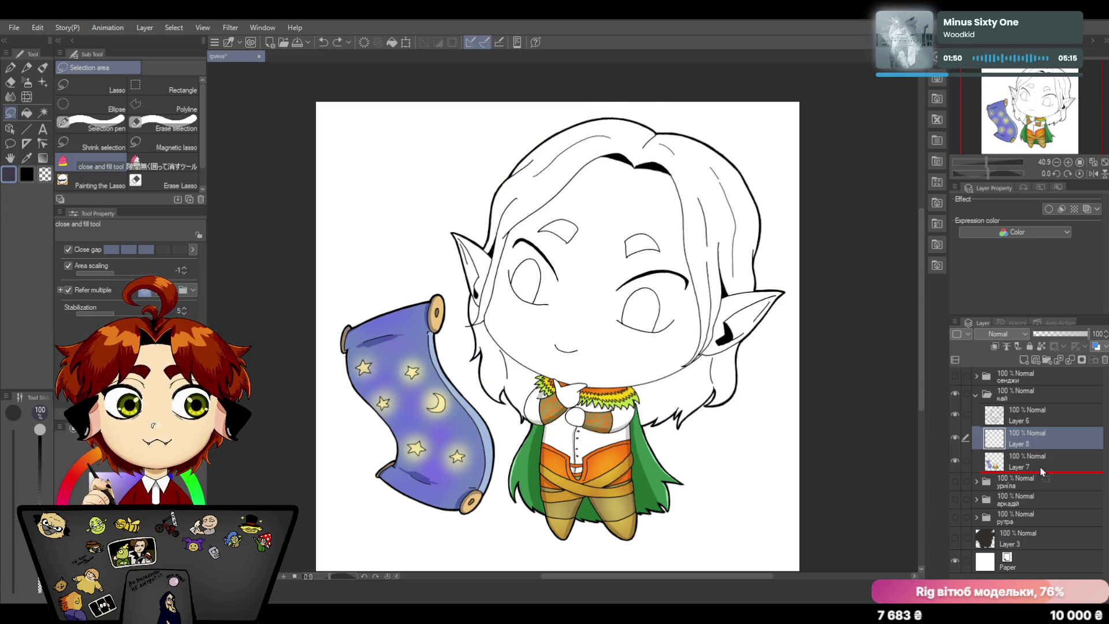
{"action": "left_click_drag", "start_coordinate": [1039, 466], "coordinate": [1044, 469]}
Step: Lasso-fill the whole hair region dark purple and erase stray purple around the hands
{"action": "left_click_drag", "start_coordinate": [526, 105], "coordinate": [781, 379]}
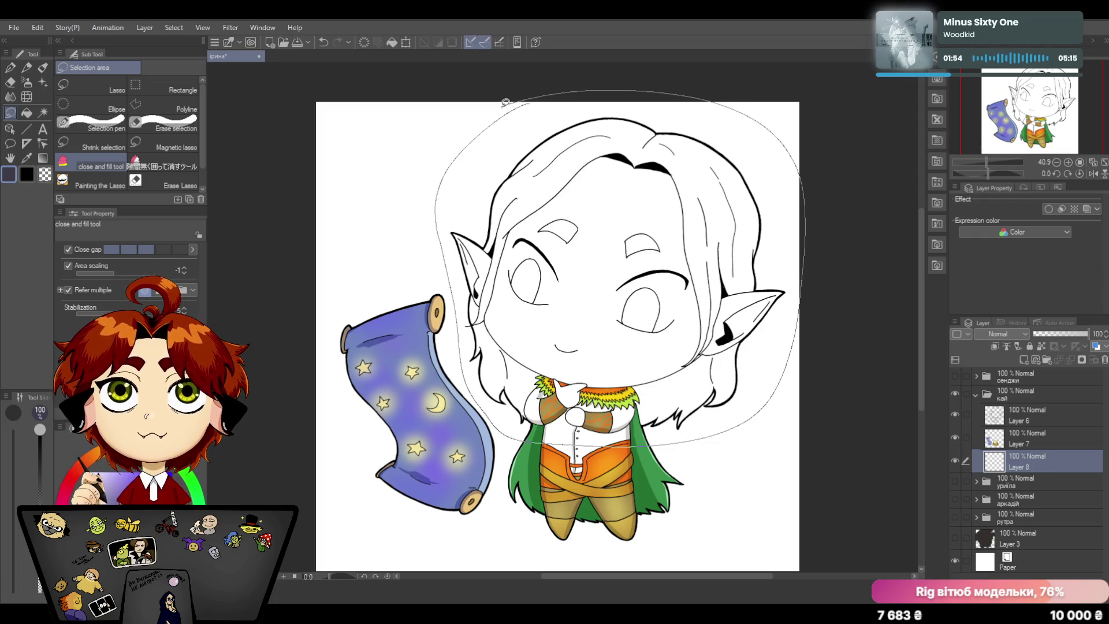
{"action": "left_click_drag", "start_coordinate": [781, 378], "coordinate": [505, 103]}
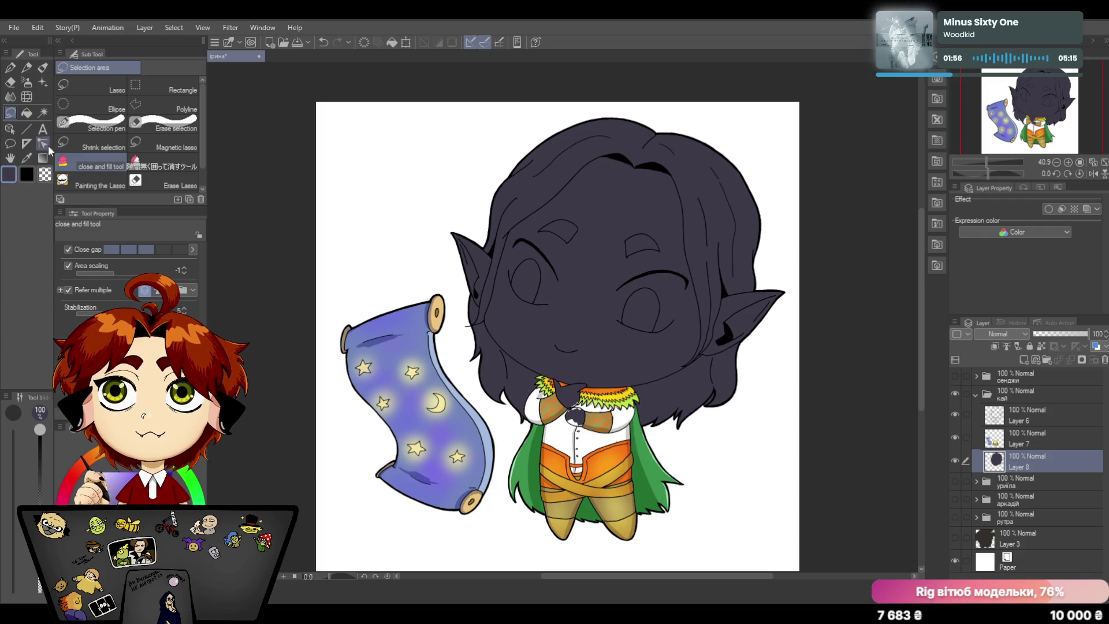
{"action": "left_click", "coordinate": [12, 82]}
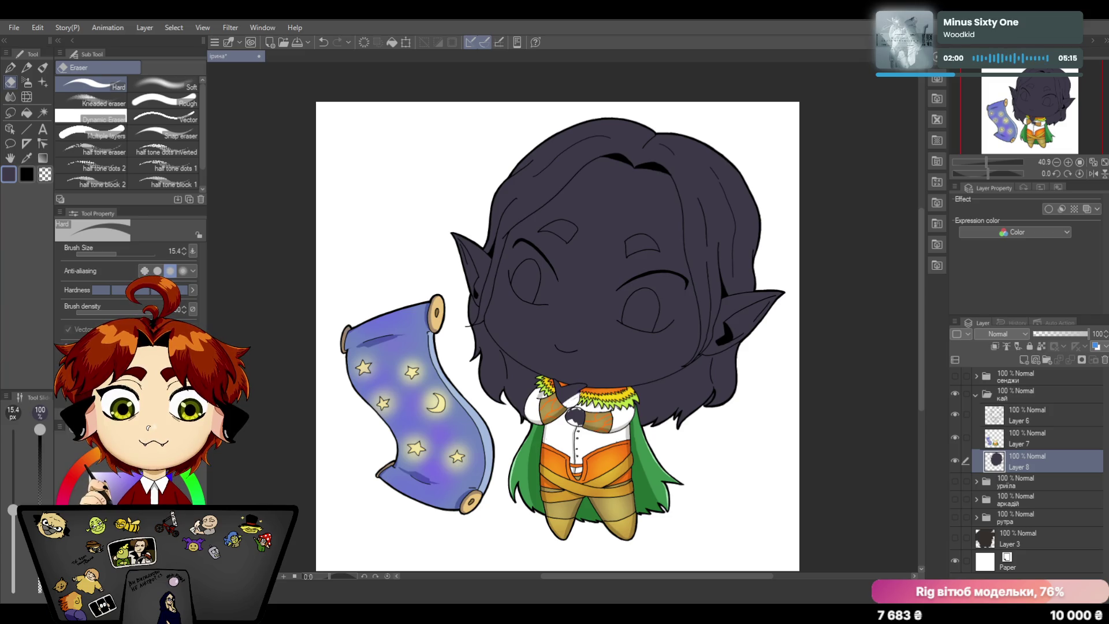
{"action": "mouse_move", "coordinate": [569, 394]}
{"action": "left_mouse_down"}
{"action": "mouse_move", "coordinate": [557, 387]}
{"action": "mouse_move", "coordinate": [581, 385]}
{"action": "mouse_move", "coordinate": [568, 414]}
{"action": "mouse_move", "coordinate": [579, 422]}
{"action": "left_mouse_up"}
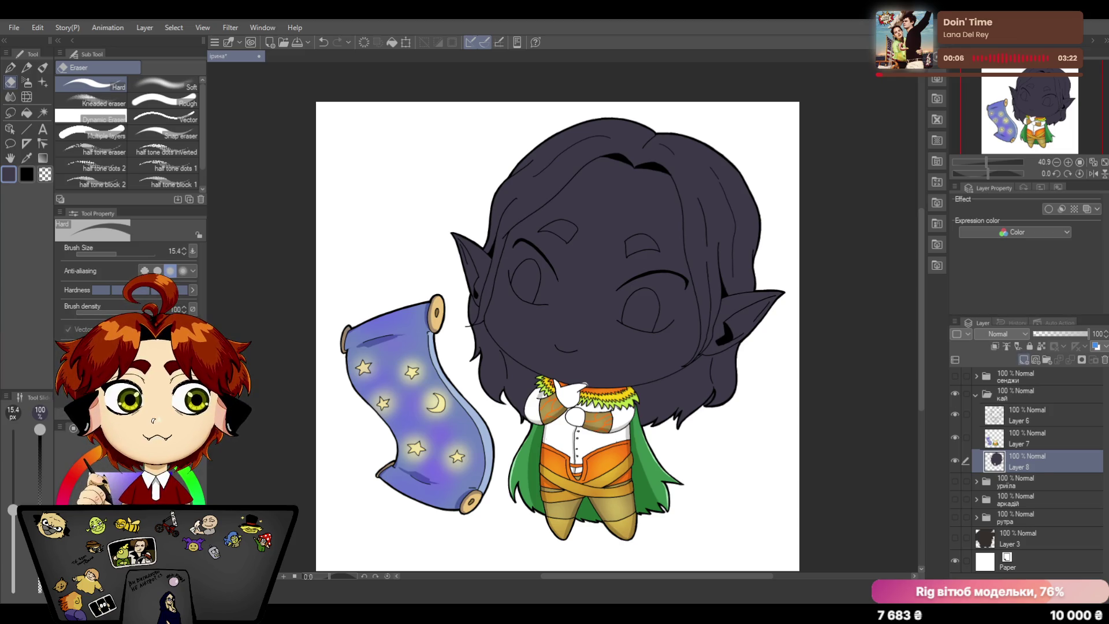
Step: Add a new empty Layer 9 above the purple hair fill and ready the eyedropper
{"action": "left_click", "coordinate": [996, 346]}
{"action": "left_click", "coordinate": [26, 159]}
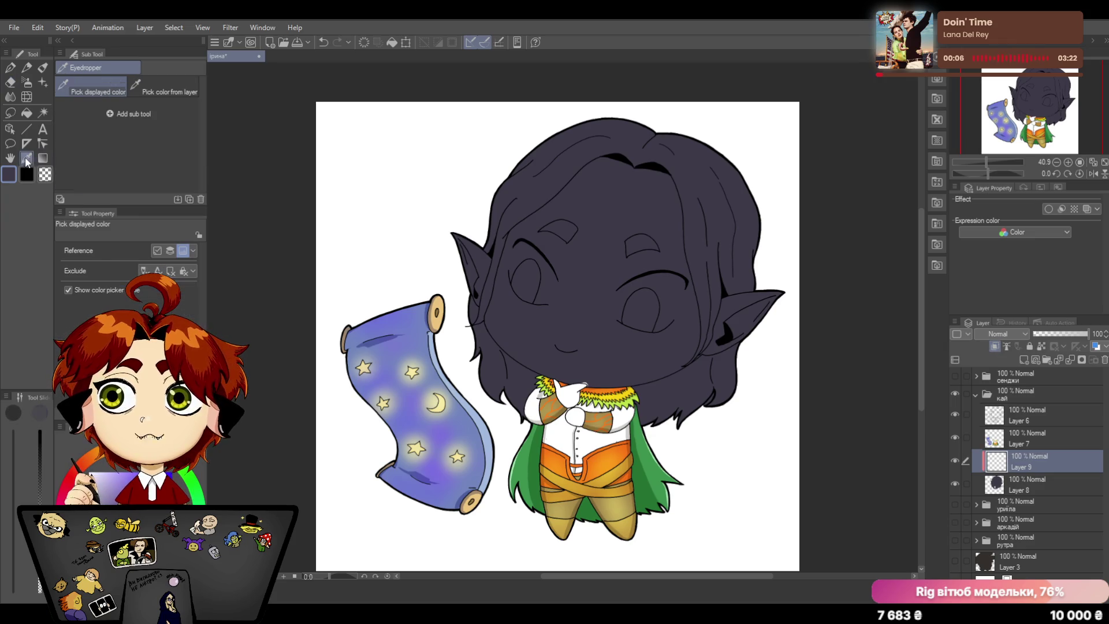
Step: Sample the dark purple and airbrush soft shading across the top and sides of the hair
{"action": "left_click", "coordinate": [698, 176]}
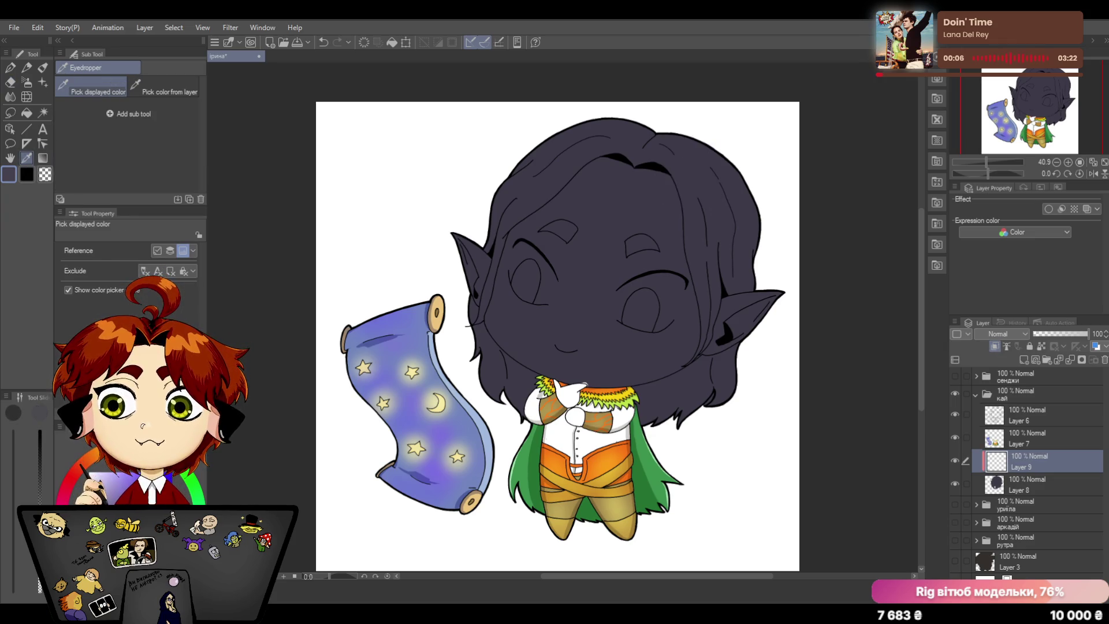
{"action": "left_click", "coordinate": [27, 82]}
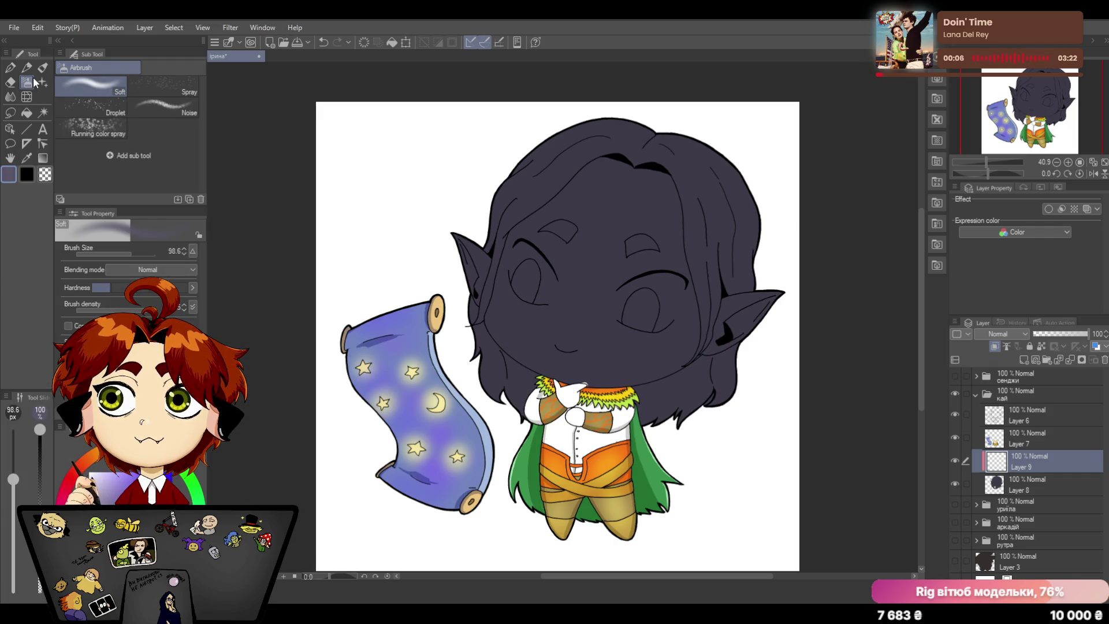
{"action": "mouse_move", "coordinate": [587, 151]}
{"action": "left_mouse_down"}
{"action": "mouse_move", "coordinate": [602, 142]}
{"action": "mouse_move", "coordinate": [556, 163]}
{"action": "mouse_move", "coordinate": [565, 141]}
{"action": "mouse_move", "coordinate": [484, 273]}
{"action": "mouse_move", "coordinate": [467, 362]}
{"action": "left_mouse_up"}
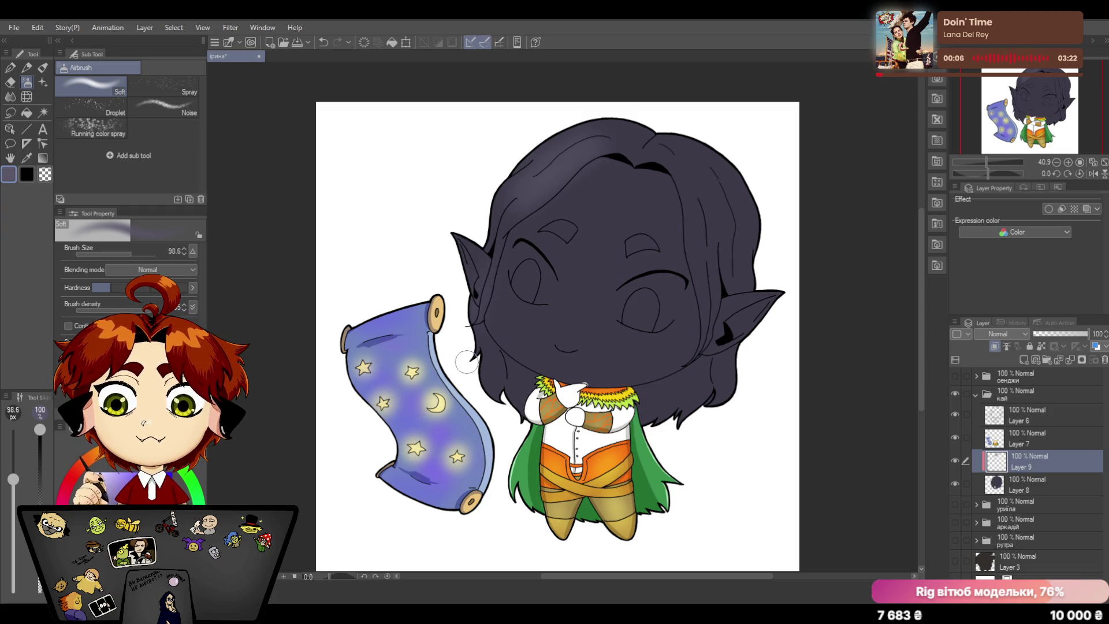
{"action": "mouse_move", "coordinate": [678, 177]}
{"action": "left_mouse_down"}
{"action": "mouse_move", "coordinate": [692, 172]}
{"action": "mouse_move", "coordinate": [718, 198]}
{"action": "mouse_move", "coordinate": [746, 265]}
{"action": "mouse_move", "coordinate": [751, 211]}
{"action": "left_mouse_up"}
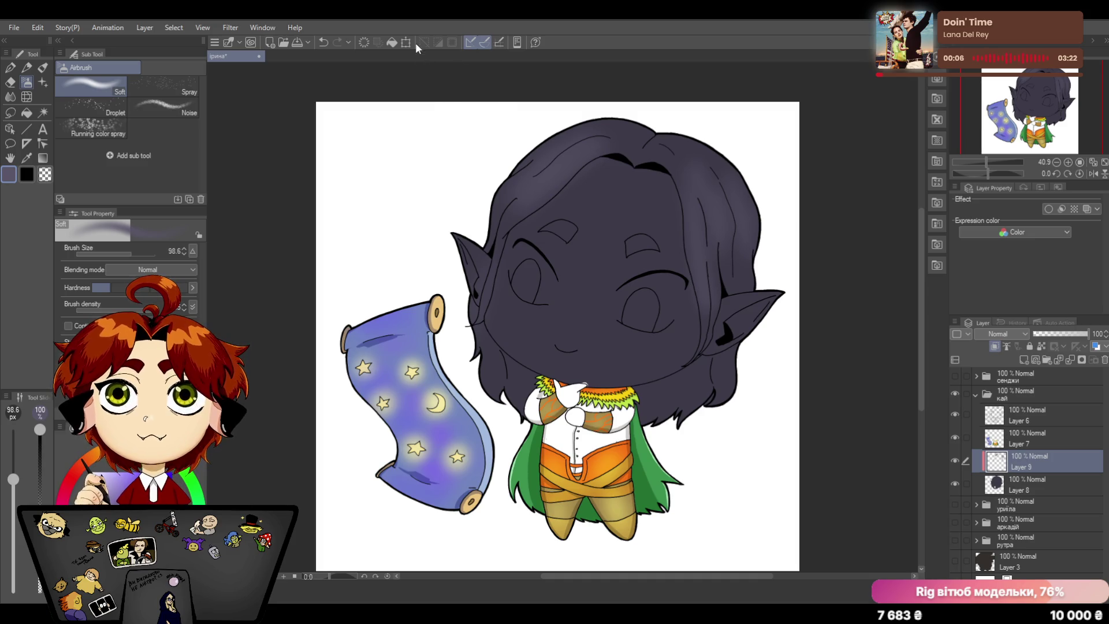
Step: Undo the unwanted airbrush strokes, repaint a soft highlight on the hair's right side, and pick a lighter lavender
{"action": "left_click", "coordinate": [326, 43]}
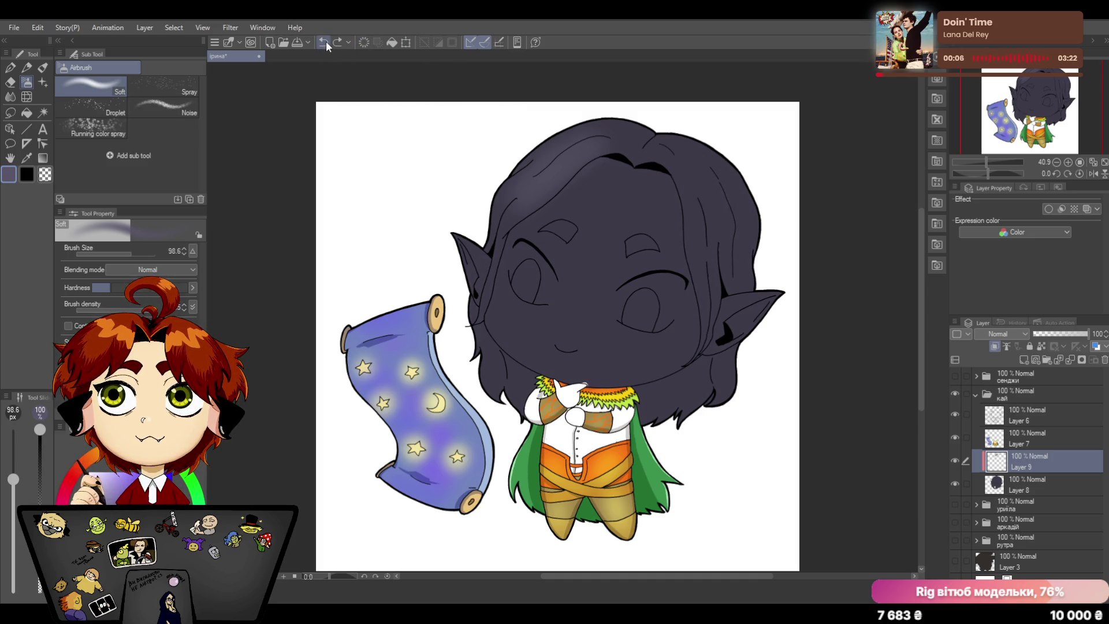
{"action": "left_click", "coordinate": [326, 41]}
{"action": "left_click", "coordinate": [326, 41]}
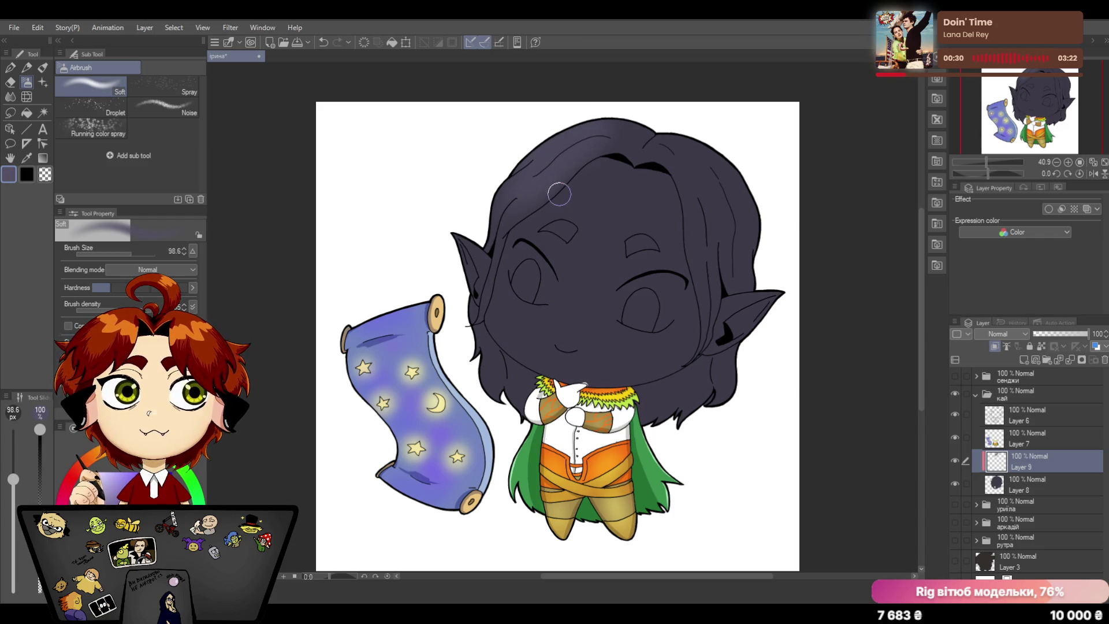
{"action": "mouse_move", "coordinate": [705, 248]}
{"action": "left_mouse_down"}
{"action": "mouse_move", "coordinate": [718, 193]}
{"action": "mouse_move", "coordinate": [739, 191]}
{"action": "left_mouse_up"}
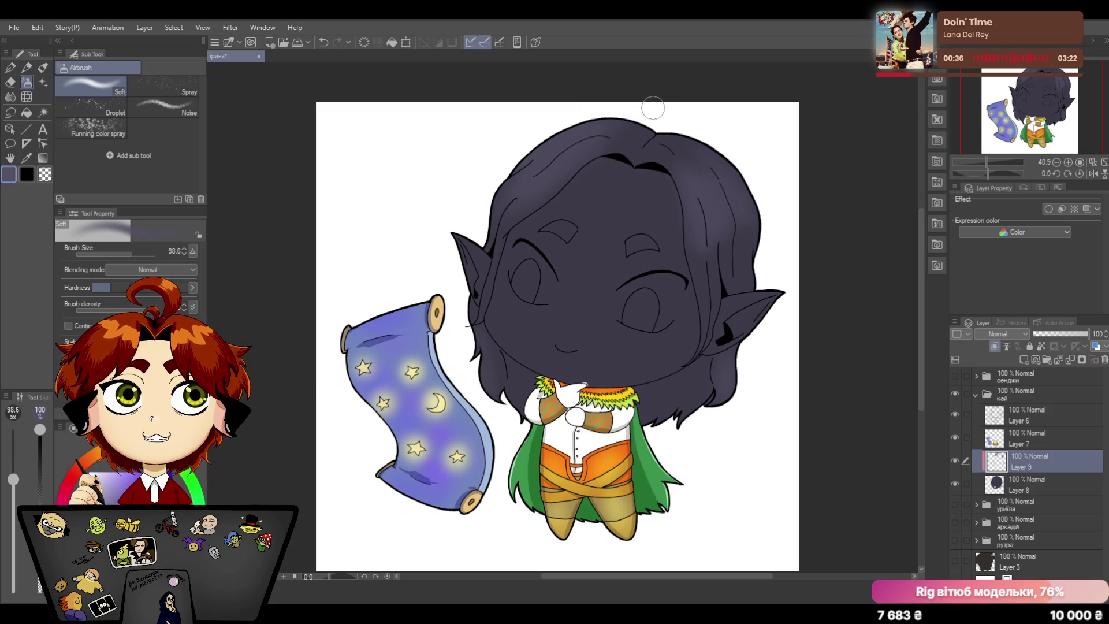
{"action": "left_click", "coordinate": [40, 412]}
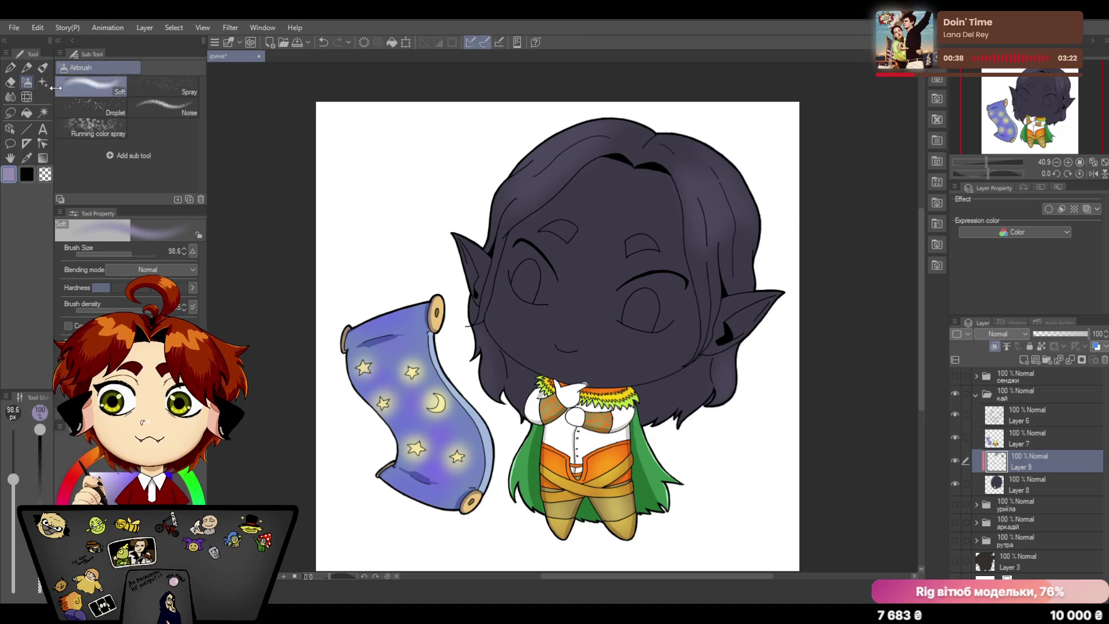
Step: Draw zigzag lavender highlights along the top of the hair with the hard pen
{"action": "left_click", "coordinate": [13, 68]}
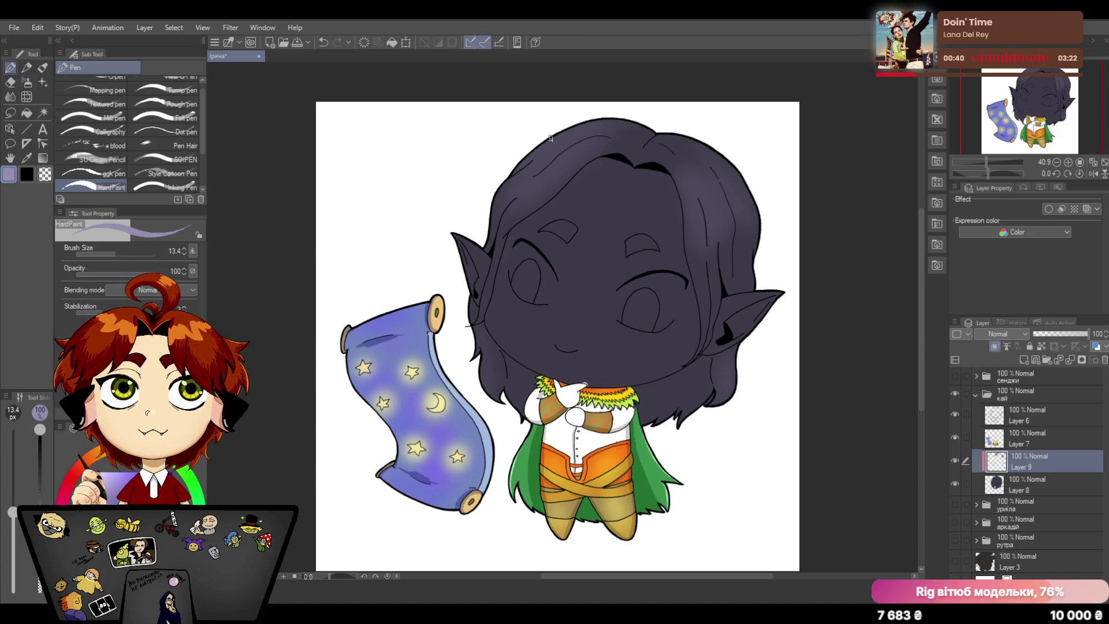
{"action": "left_click_drag", "start_coordinate": [552, 135], "coordinate": [591, 156]}
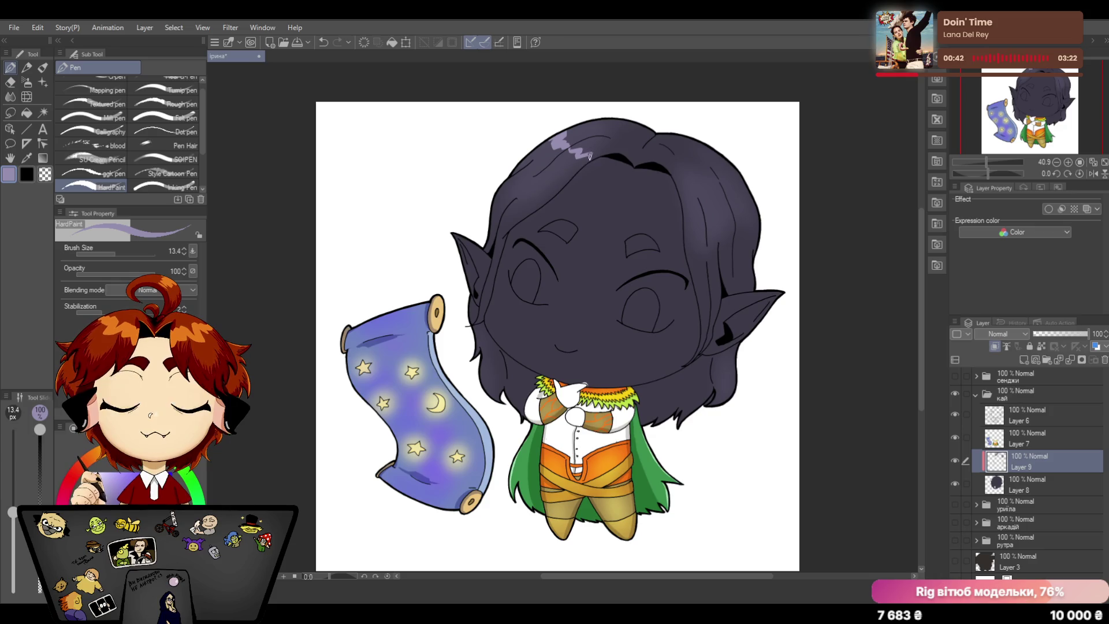
{"action": "left_click_drag", "start_coordinate": [675, 184], "coordinate": [736, 174]}
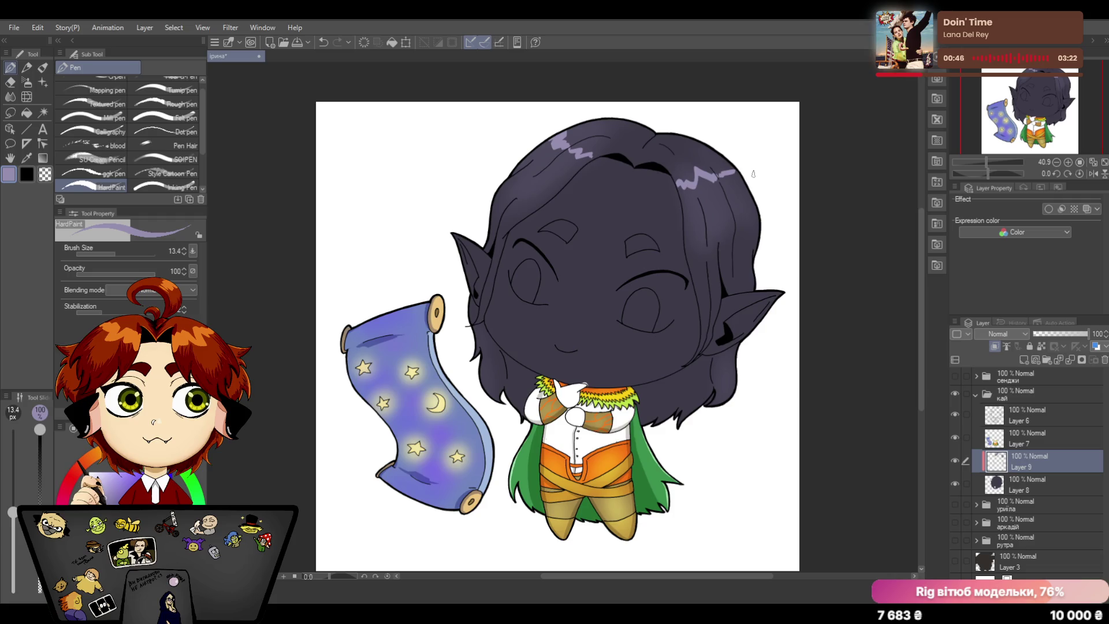
Step: Add a new empty Layer 10 beneath the highlights and select it for a blending change
{"action": "left_click", "coordinate": [1031, 478]}
{"action": "left_click", "coordinate": [1022, 362]}
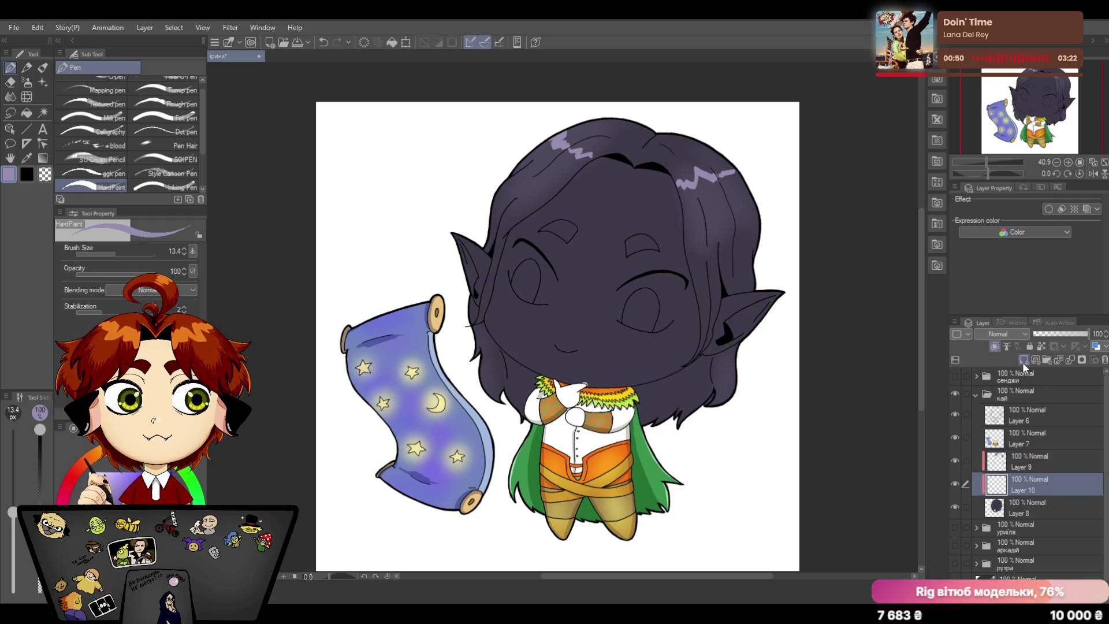
{"action": "left_click", "coordinate": [1018, 332]}
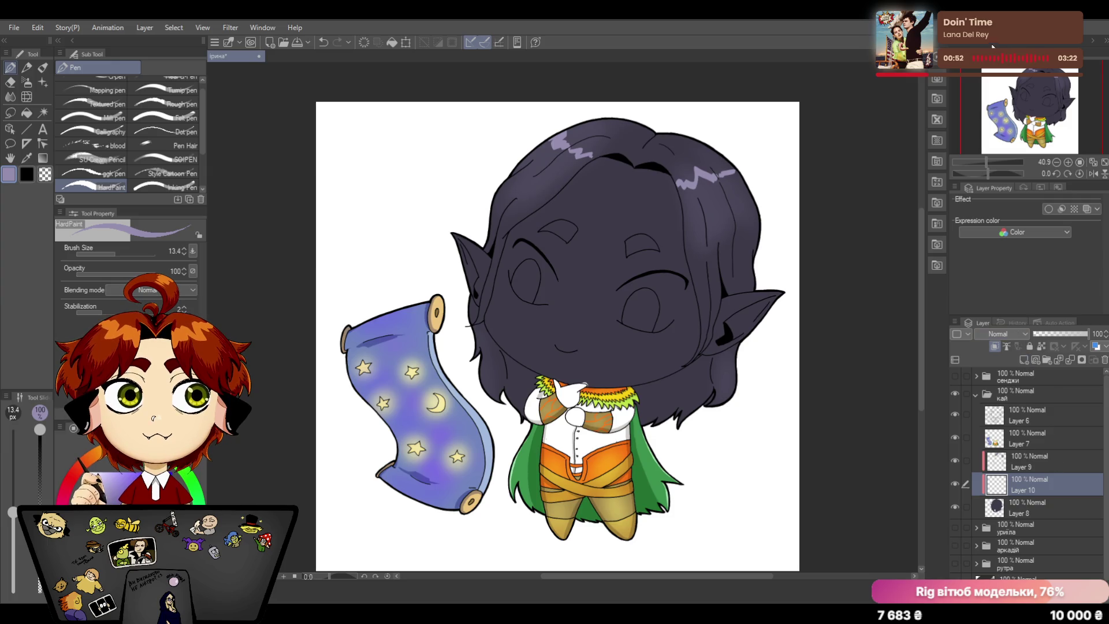
Step: Set Layer 10 to Multiply and paint darker shadows on the hair's left edge and around the neck
{"action": "left_click", "coordinate": [1004, 372]}
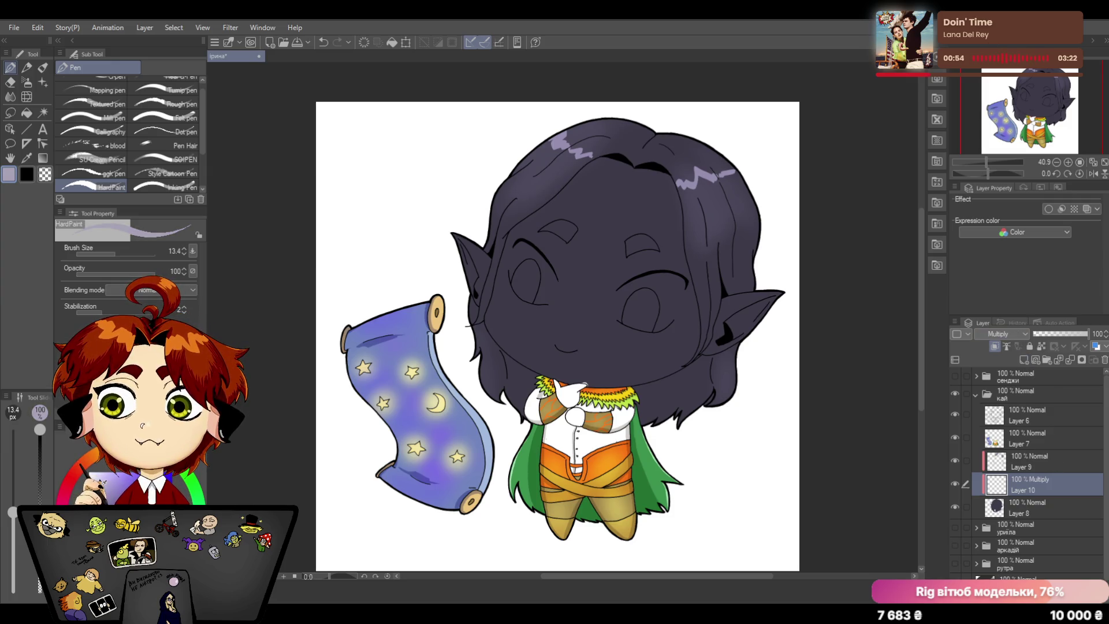
{"action": "mouse_move", "coordinate": [506, 237]}
{"action": "left_mouse_down"}
{"action": "mouse_move", "coordinate": [480, 323]}
{"action": "mouse_move", "coordinate": [509, 399]}
{"action": "left_mouse_up"}
{"action": "mouse_move", "coordinate": [510, 358]}
{"action": "left_mouse_down"}
{"action": "mouse_move", "coordinate": [519, 411]}
{"action": "mouse_move", "coordinate": [531, 368]}
{"action": "mouse_move", "coordinate": [540, 372]}
{"action": "mouse_move", "coordinate": [522, 369]}
{"action": "left_mouse_up"}
{"action": "mouse_move", "coordinate": [645, 396]}
{"action": "left_mouse_down"}
{"action": "mouse_move", "coordinate": [634, 381]}
{"action": "mouse_move", "coordinate": [648, 421]}
{"action": "mouse_move", "coordinate": [659, 378]}
{"action": "left_mouse_up"}
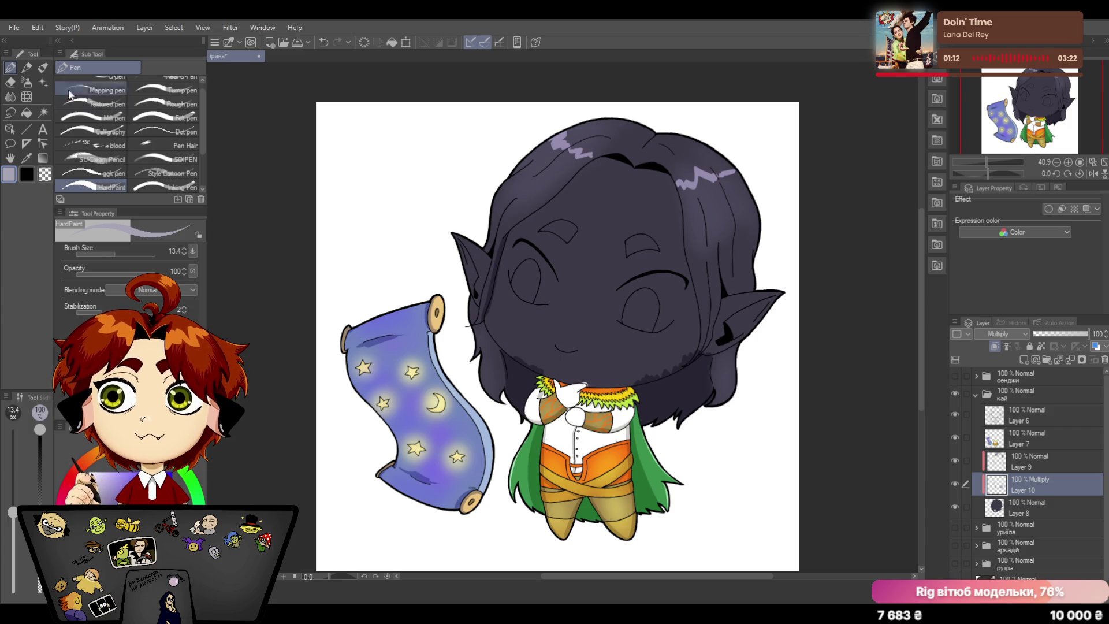
Step: Check the hair fill on Layer 8 with the eraser active, then return to the Multiply layer with the pen
{"action": "key", "text": "e"}
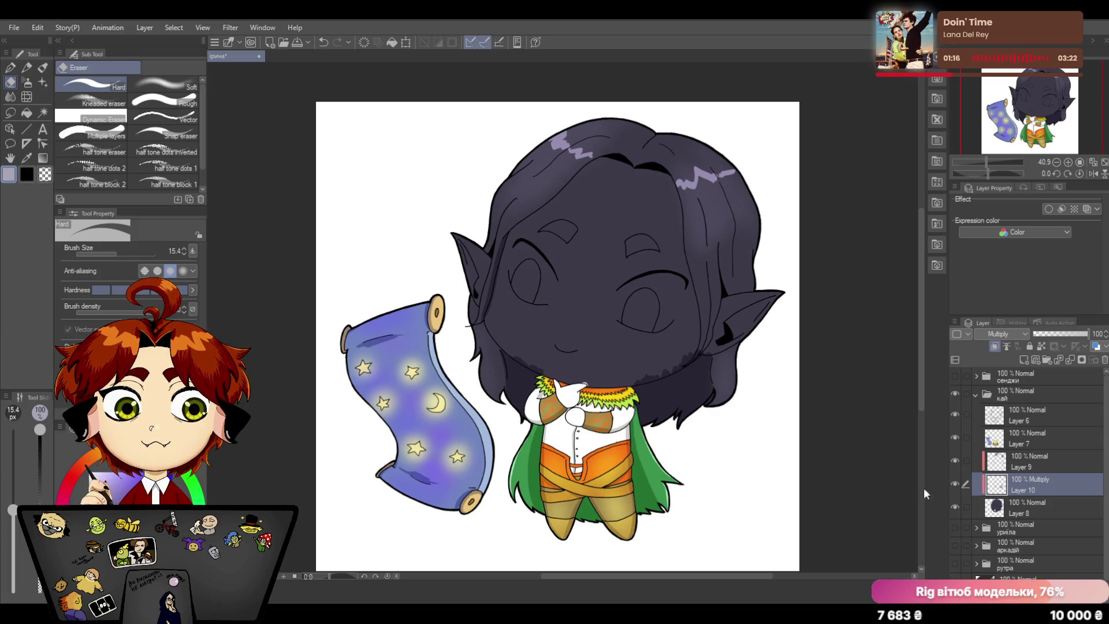
{"action": "left_click", "coordinate": [1026, 510]}
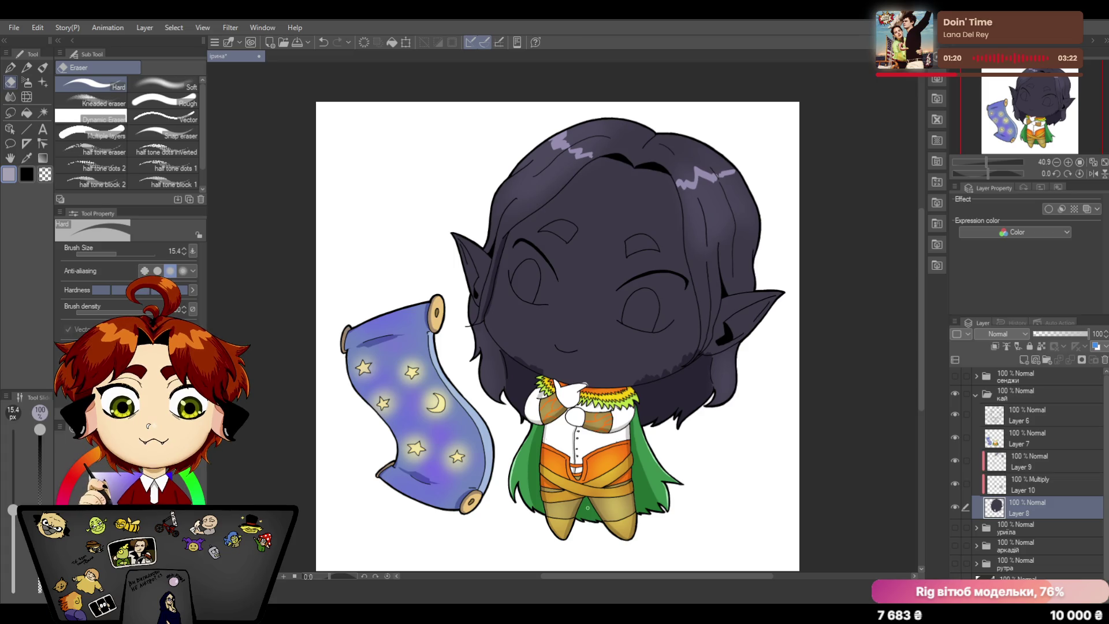
{"action": "left_click", "coordinate": [1031, 486]}
{"action": "left_click", "coordinate": [18, 70]}
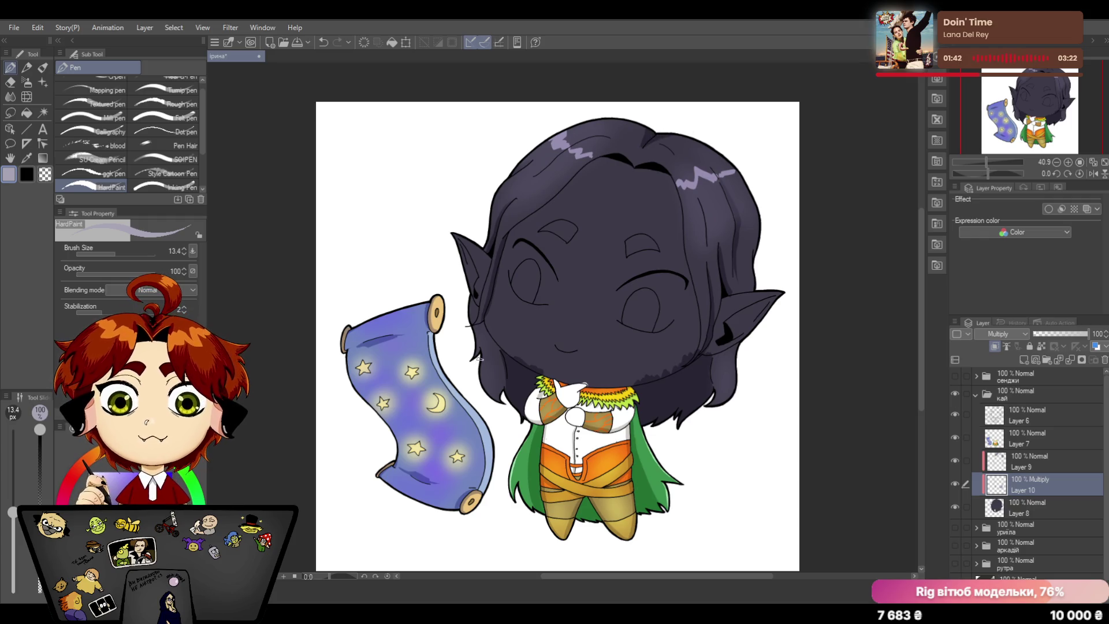
Step: Sample the lavender on Layer 9 and draw light strands on the hair's right side
{"action": "left_click", "coordinate": [1051, 457]}
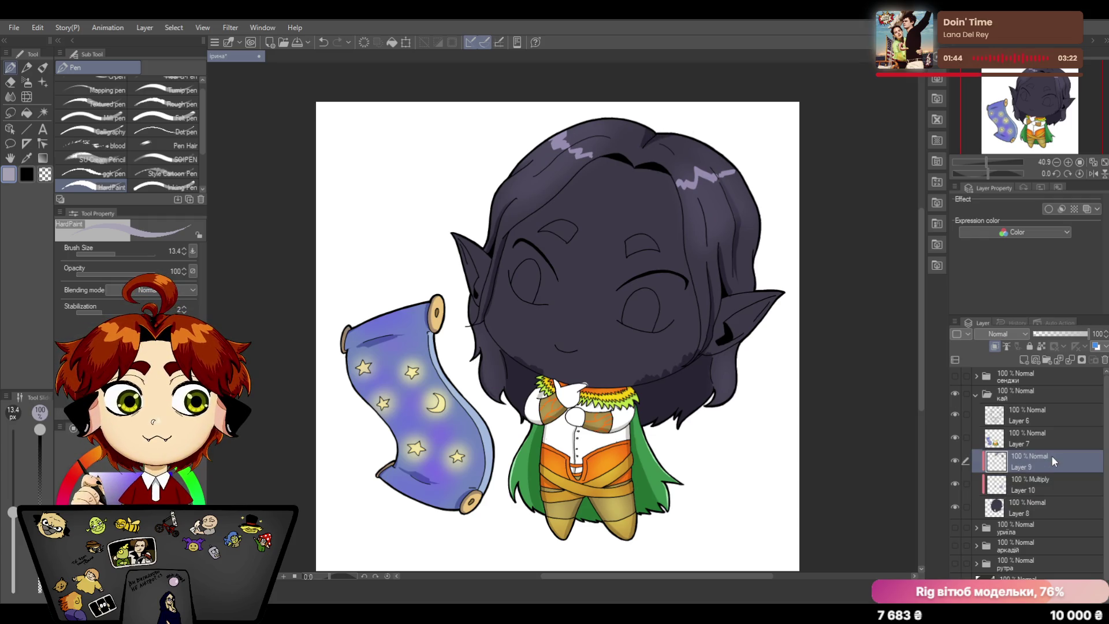
{"action": "left_click", "coordinate": [27, 158]}
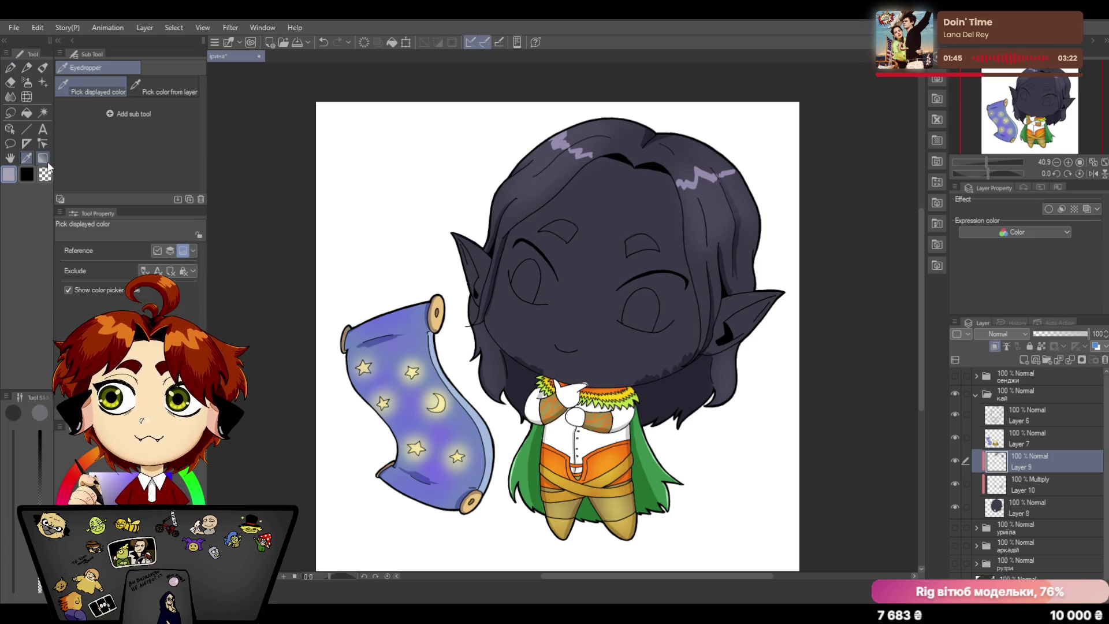
{"action": "left_click", "coordinate": [583, 151]}
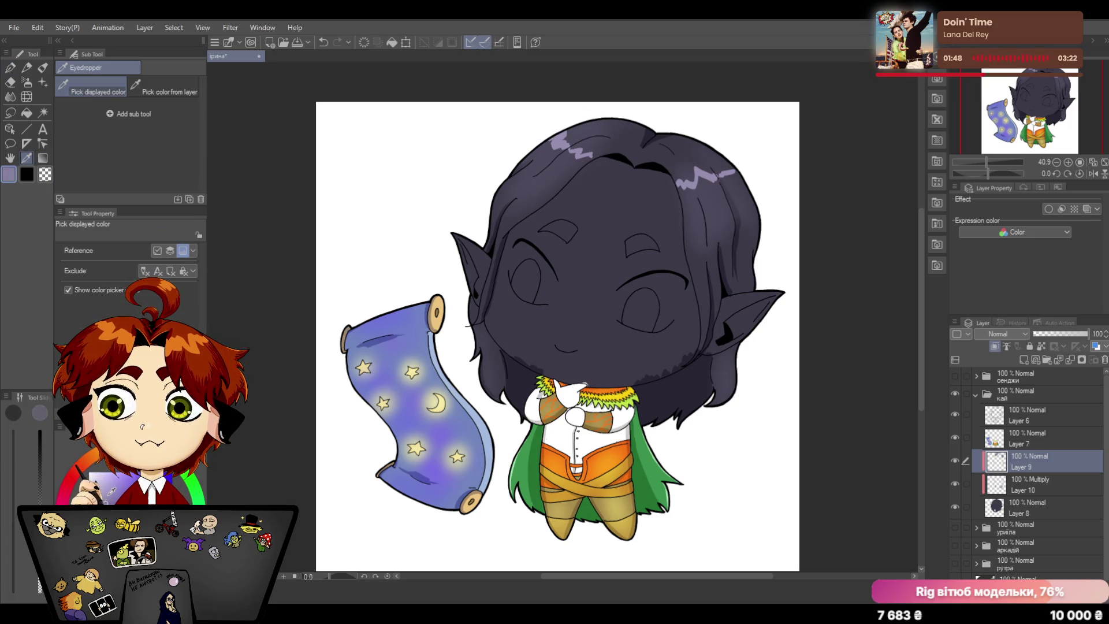
{"action": "key", "text": "p"}
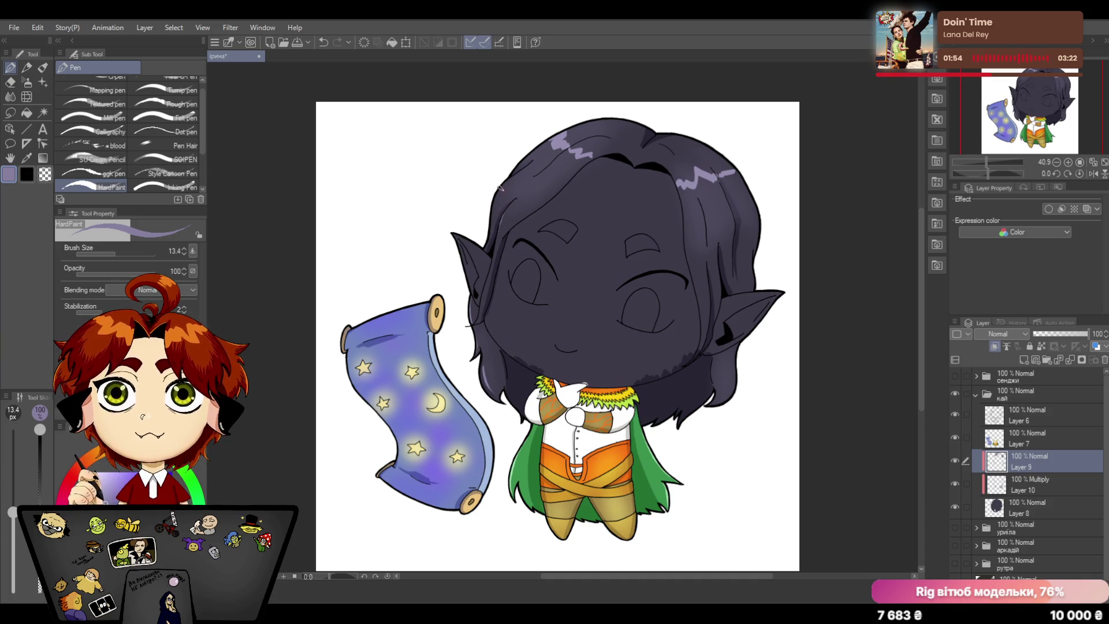
{"action": "left_click_drag", "start_coordinate": [685, 220], "coordinate": [704, 297]}
{"action": "left_click_drag", "start_coordinate": [746, 195], "coordinate": [755, 221]}
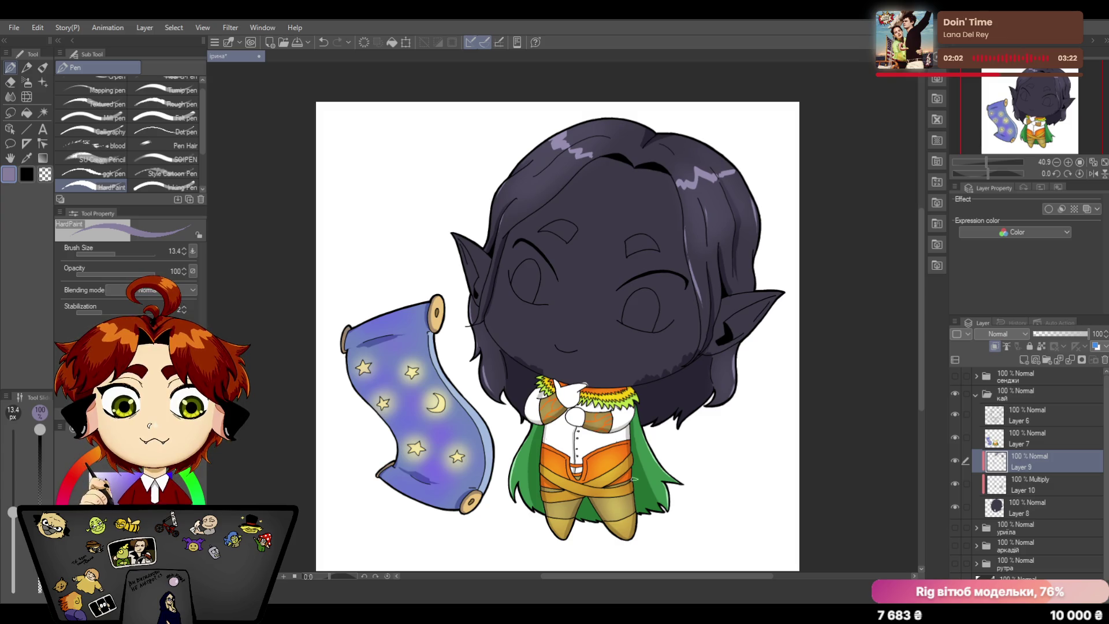
Step: Merge Layers 10 and 9 down into Layer 8 and add a new empty Layer 9 above it
{"action": "key", "text": "alt+bracketleft"}
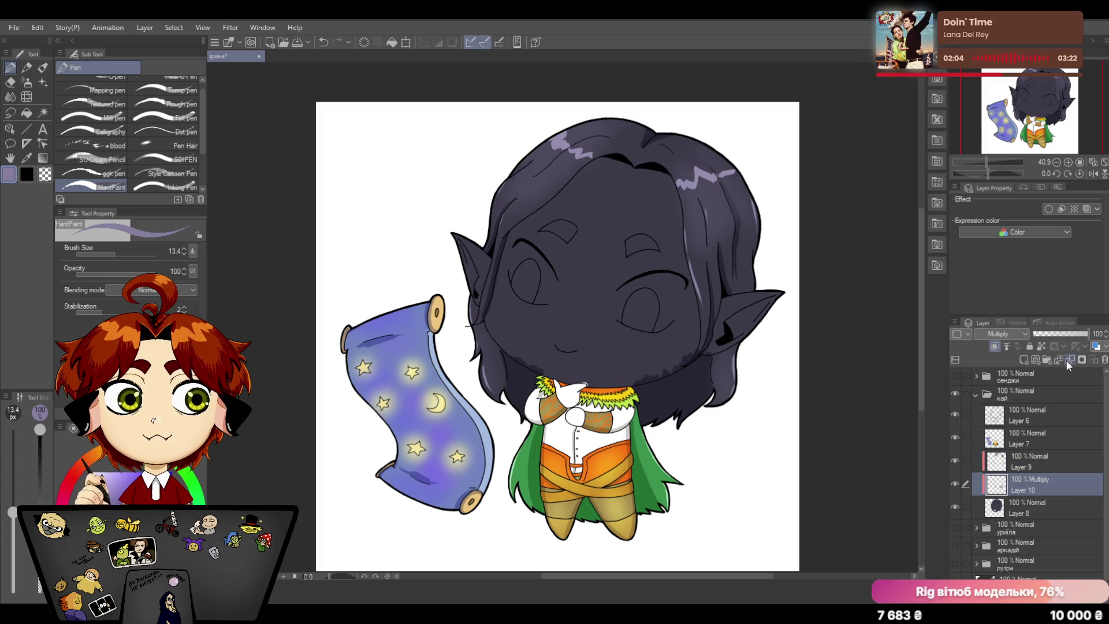
{"action": "left_click", "coordinate": [1067, 361]}
{"action": "left_click", "coordinate": [1071, 360]}
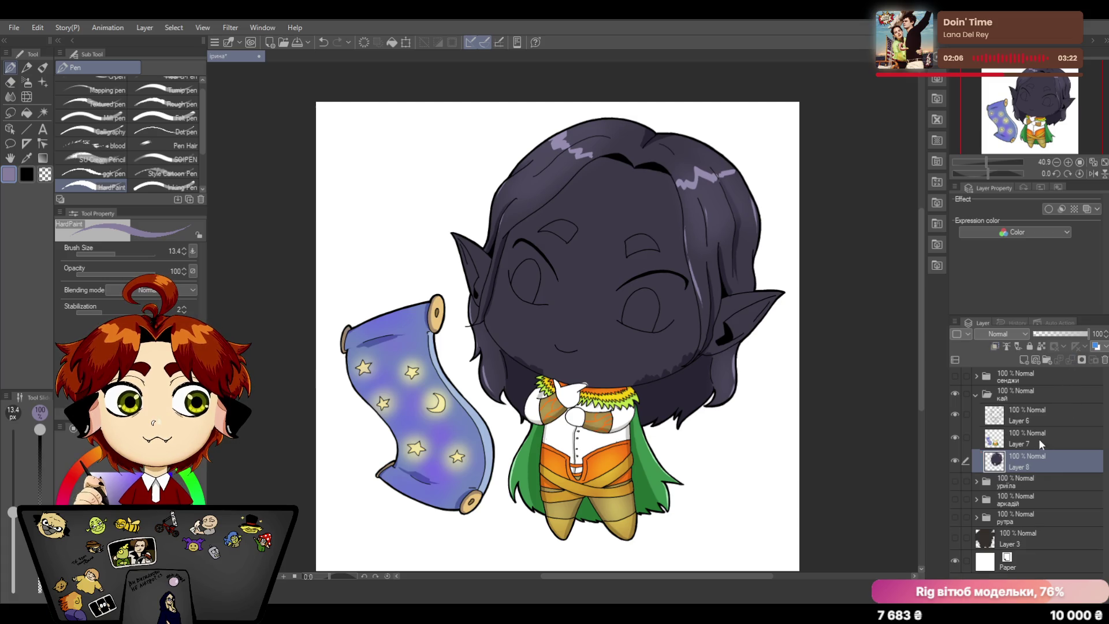
{"action": "left_click", "coordinate": [1022, 360]}
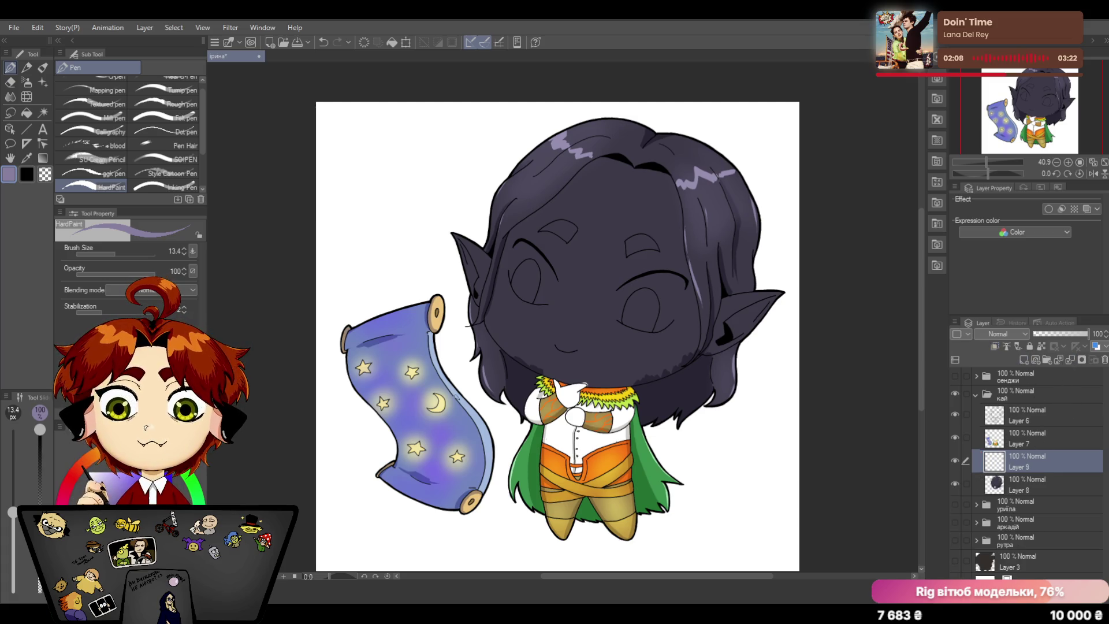
{"action": "mouse_move", "coordinate": [416, 475]}
{"action": "left_mouse_down"}
{"action": "mouse_move", "coordinate": [422, 485]}
{"action": "mouse_move", "coordinate": [418, 476]}
{"action": "left_mouse_up"}
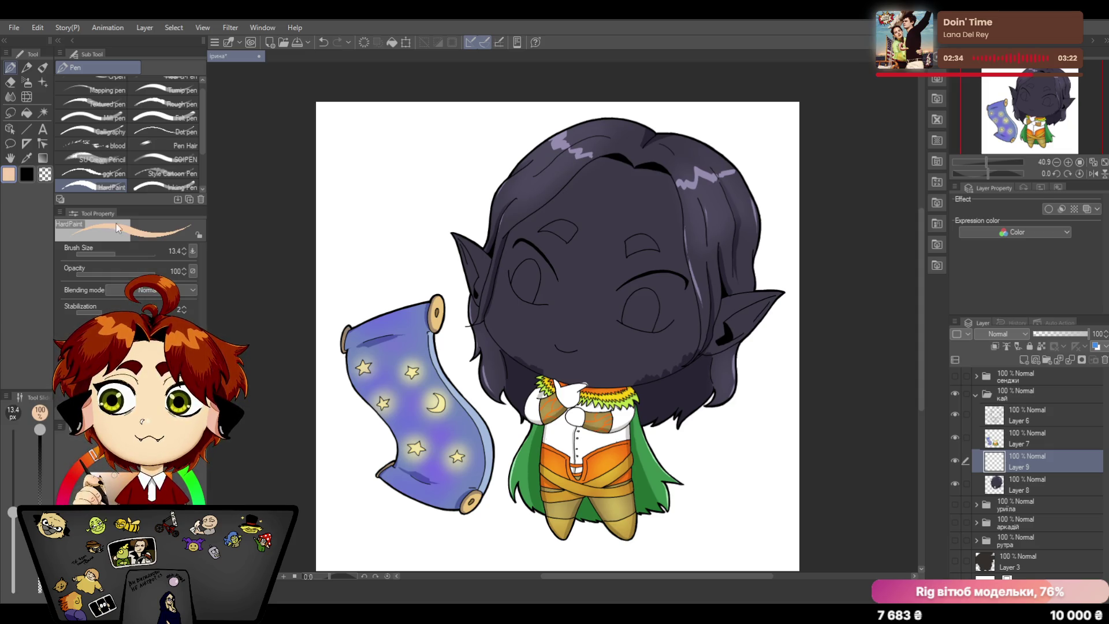
Step: Lasso-fill the hands and chin with peach on Layer 9, then erase white covering the round hand on Layer 7
{"action": "left_click", "coordinate": [10, 114]}
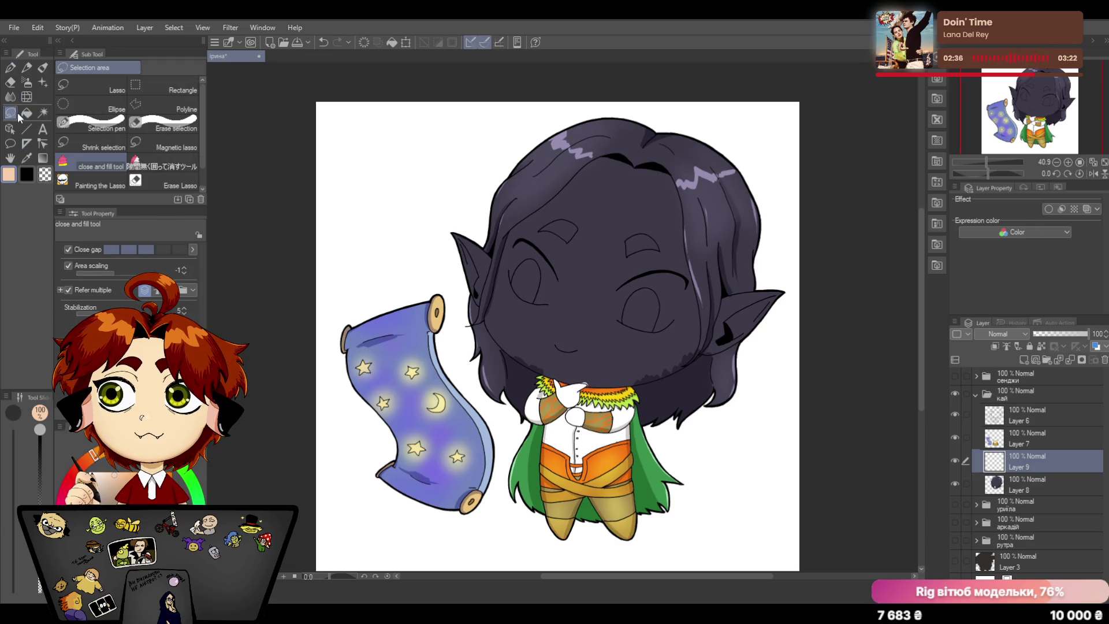
{"action": "mouse_move", "coordinate": [563, 378]}
{"action": "left_mouse_down"}
{"action": "mouse_move", "coordinate": [569, 425]}
{"action": "mouse_move", "coordinate": [542, 384]}
{"action": "left_mouse_up"}
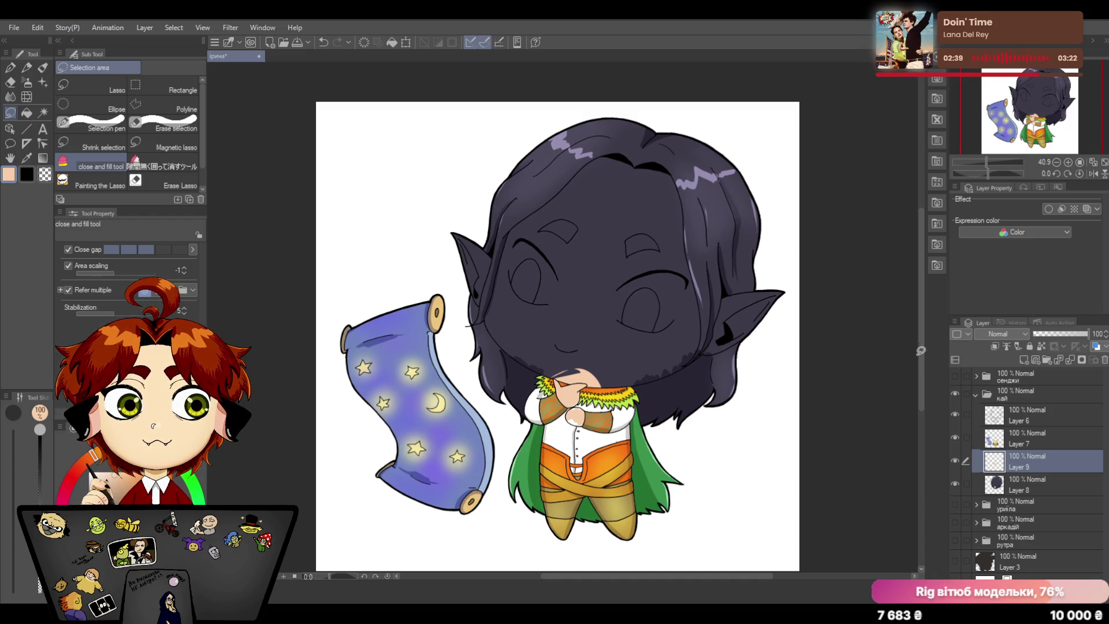
{"action": "scroll", "coordinate": [928, 328], "scroll_direction": "down", "scroll_amount": 1}
{"action": "left_click_drag", "start_coordinate": [984, 163], "coordinate": [991, 160]}
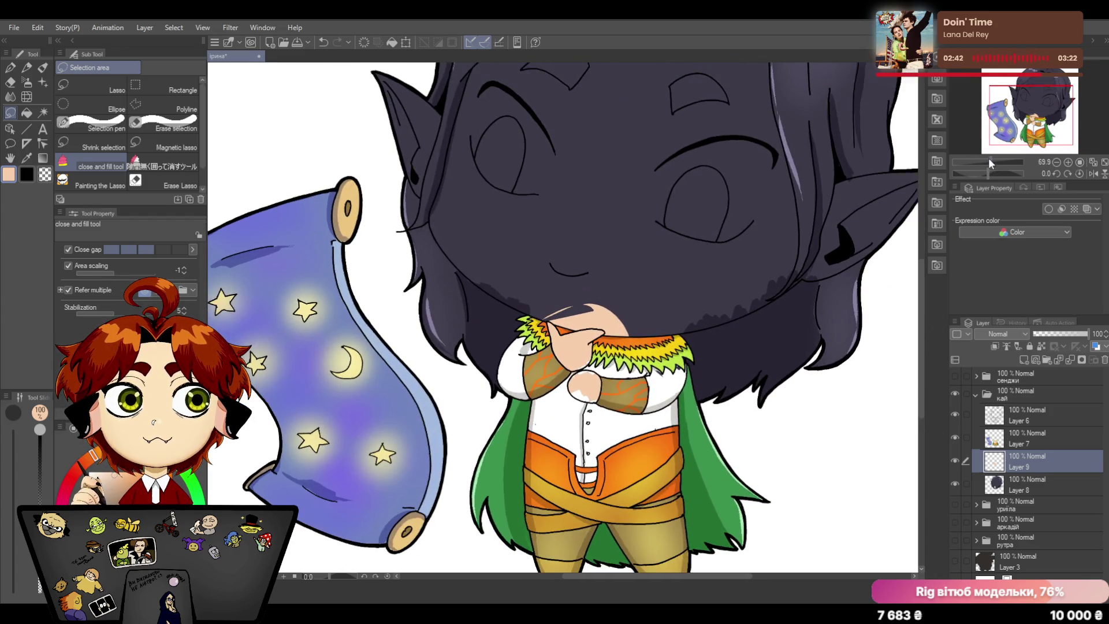
{"action": "left_click", "coordinate": [1020, 438]}
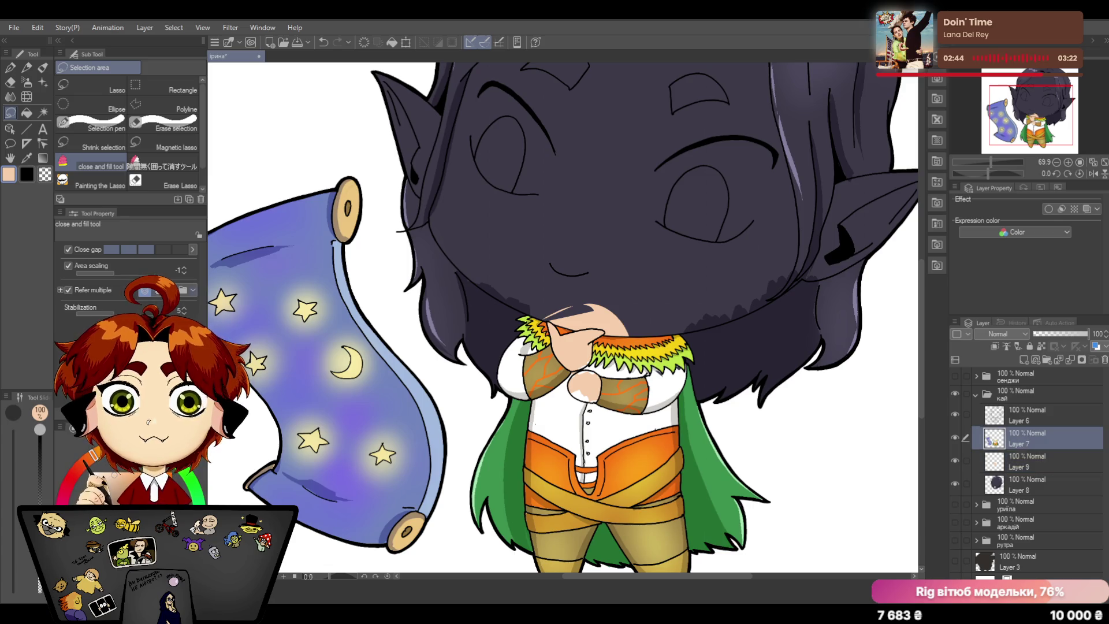
{"action": "key", "text": "e"}
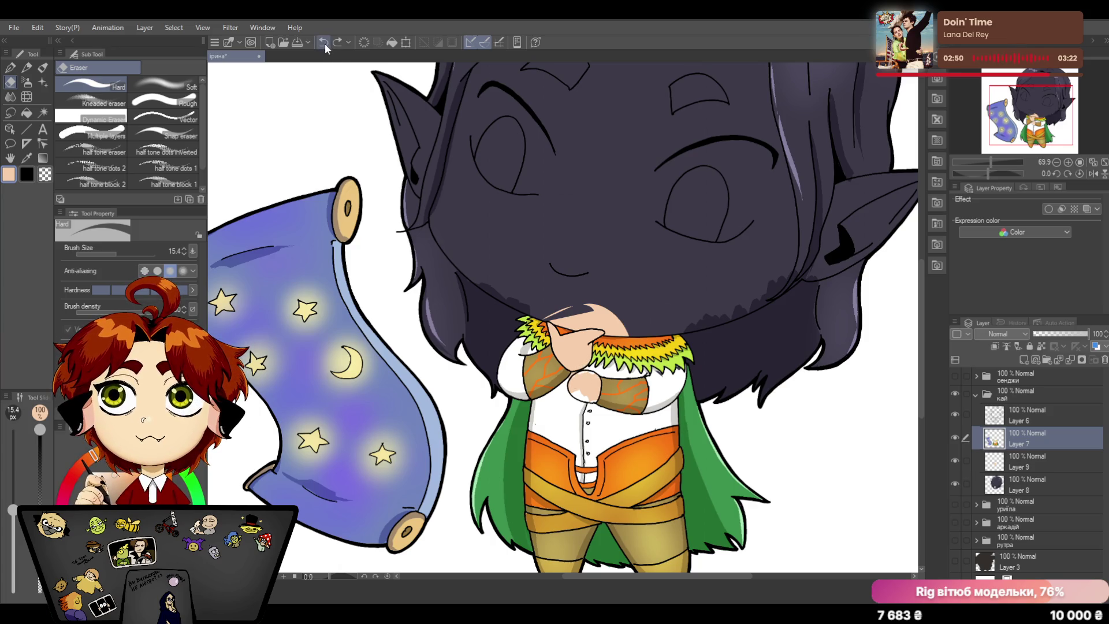
{"action": "scroll", "coordinate": [920, 323], "scroll_direction": "down", "scroll_amount": 1}
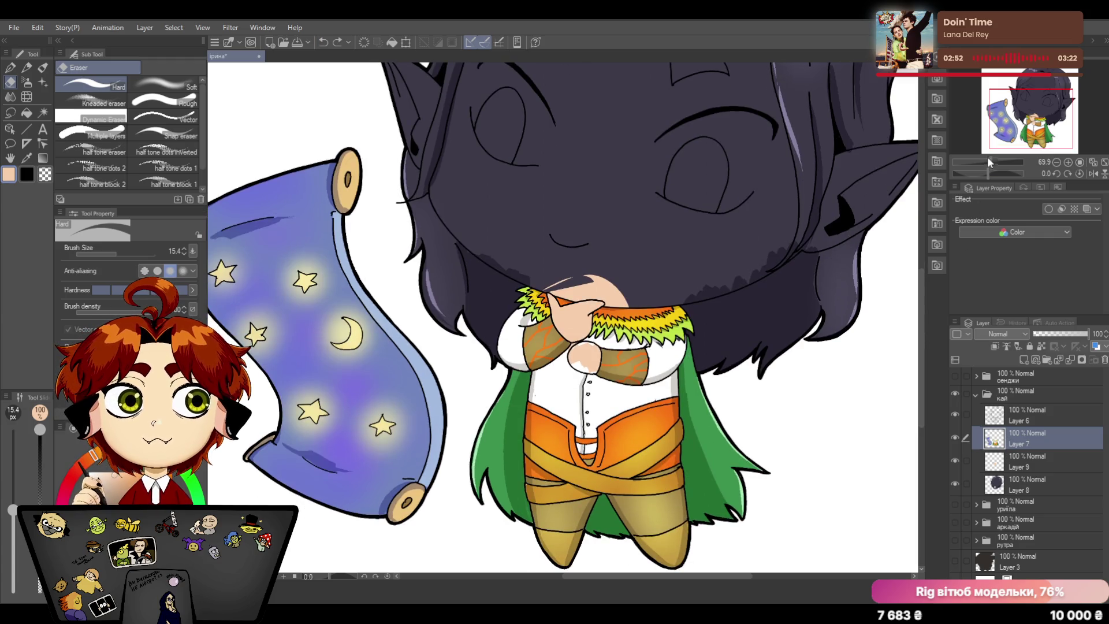
{"action": "left_click_drag", "start_coordinate": [987, 156], "coordinate": [1006, 154]}
{"action": "mouse_move", "coordinate": [620, 453]}
{"action": "left_mouse_down"}
{"action": "mouse_move", "coordinate": [715, 472]}
{"action": "mouse_move", "coordinate": [699, 548]}
{"action": "left_mouse_up"}
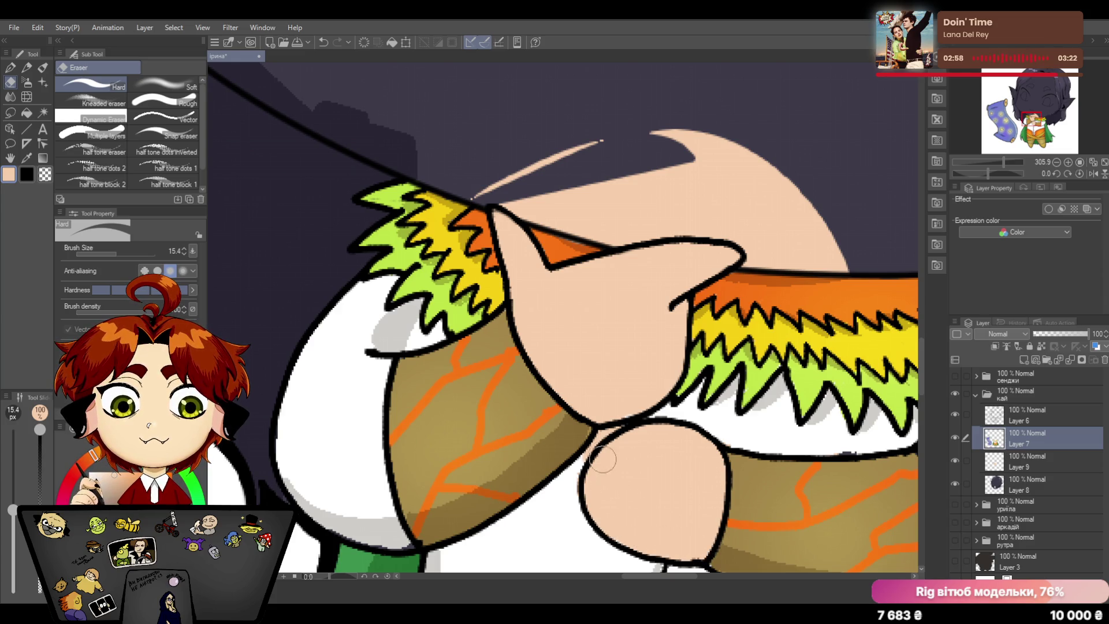
Step: Compare Layers 7, 8 and 9, then sample white from the shirt and return to the pen on Layer 7
{"action": "left_click", "coordinate": [1018, 461]}
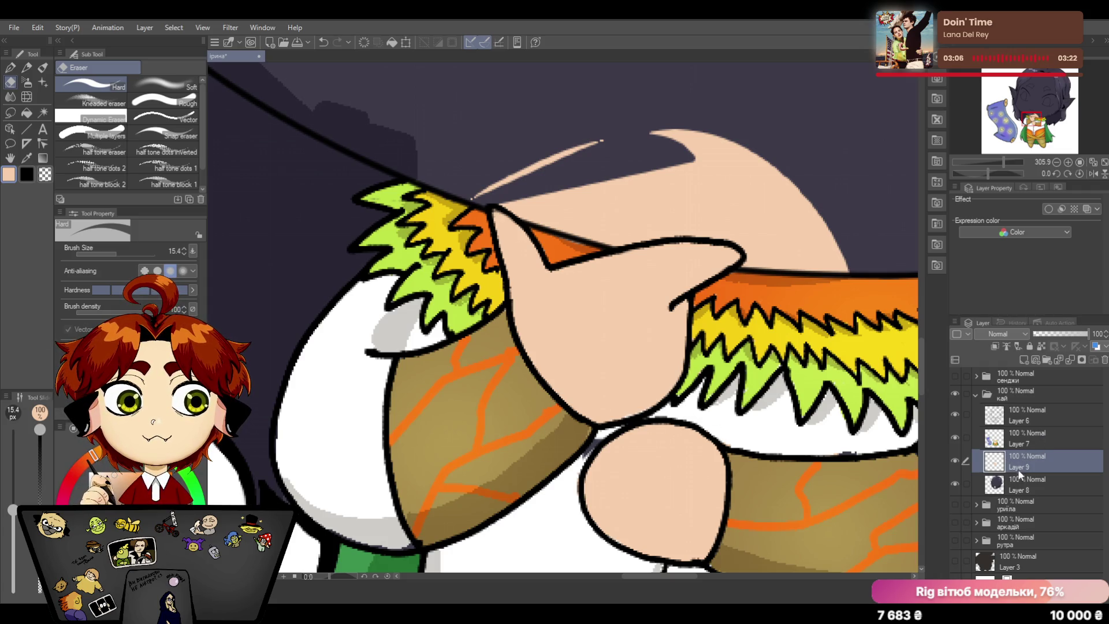
{"action": "left_click", "coordinate": [1025, 439]}
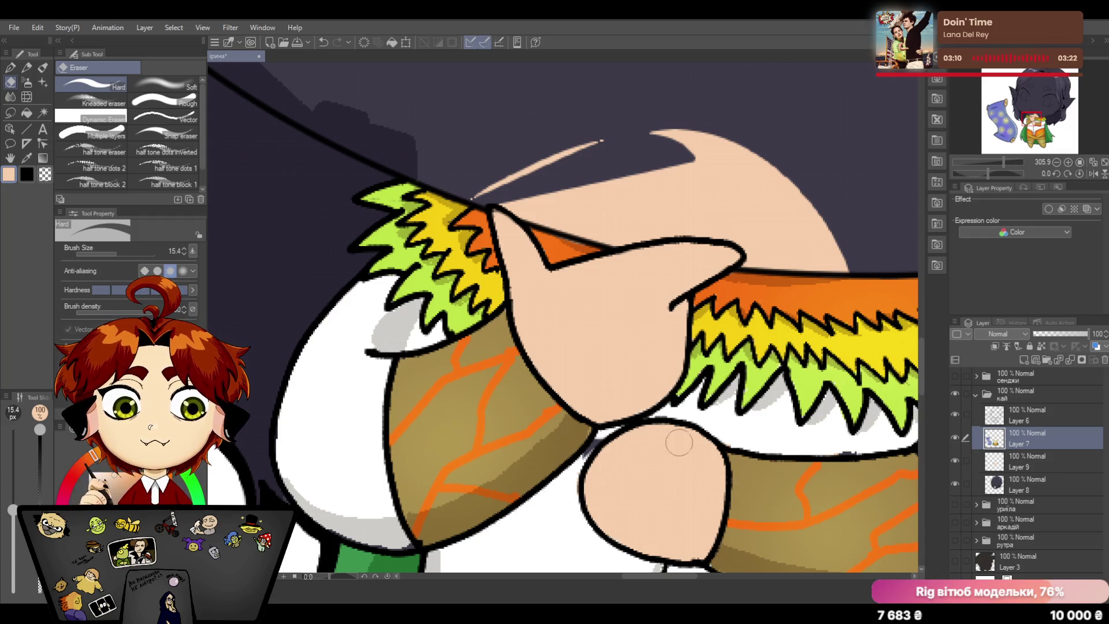
{"action": "left_click", "coordinate": [1052, 457]}
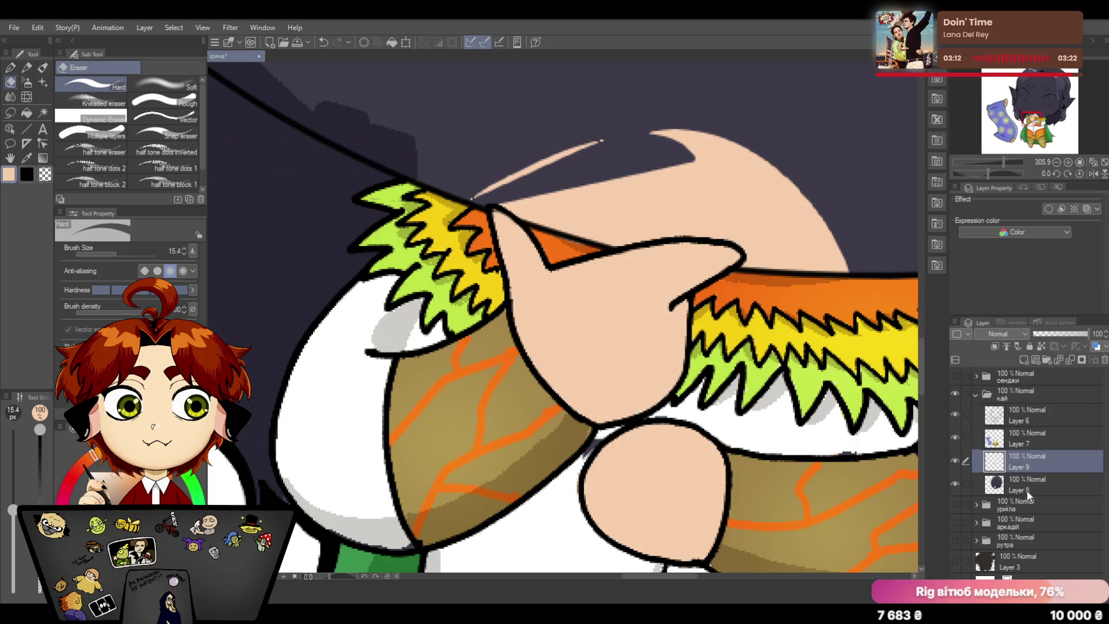
{"action": "left_click", "coordinate": [1025, 483]}
{"action": "left_click", "coordinate": [1029, 431]}
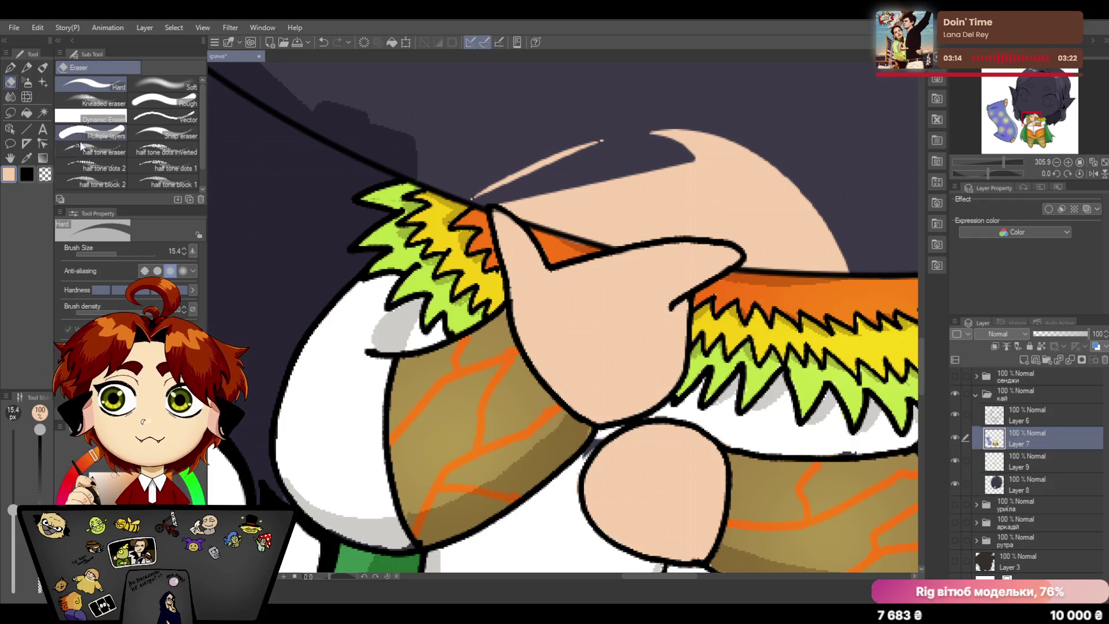
{"action": "left_click", "coordinate": [28, 158]}
{"action": "left_click", "coordinate": [532, 482]}
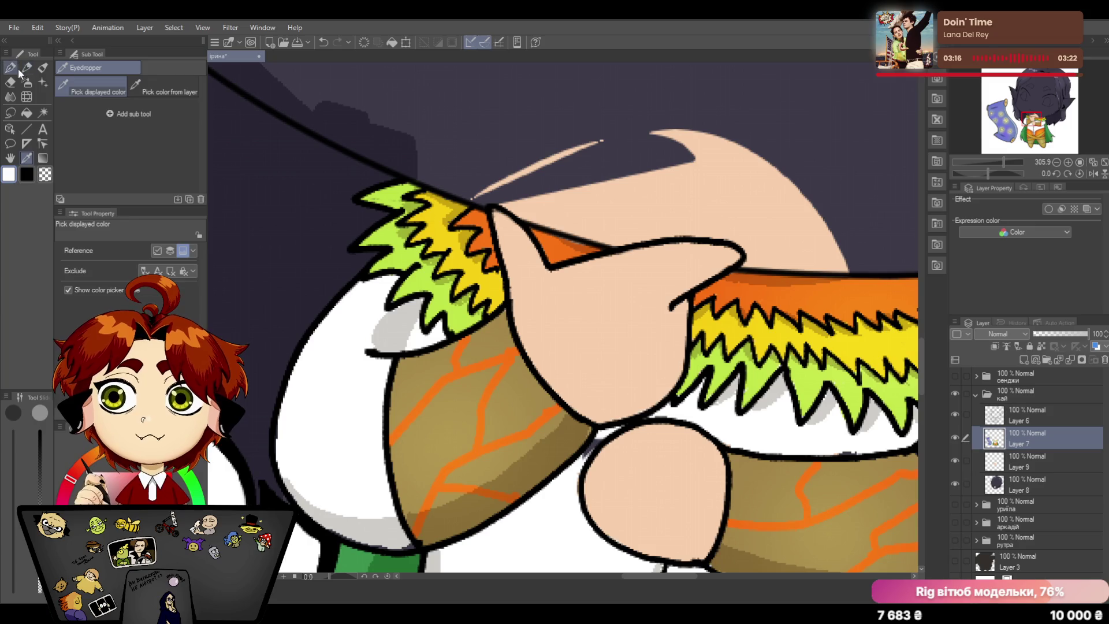
{"action": "key", "text": "p"}
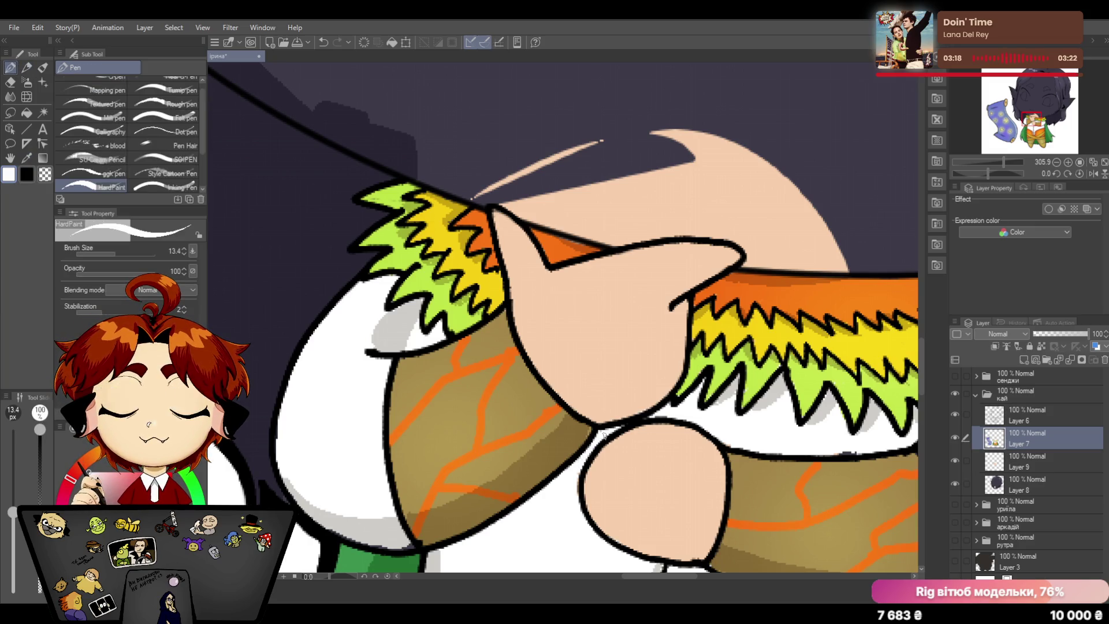
{"action": "scroll", "coordinate": [994, 164], "scroll_direction": "down", "scroll_amount": 2}
{"action": "scroll", "coordinate": [992, 162], "scroll_direction": "down", "scroll_amount": 4}
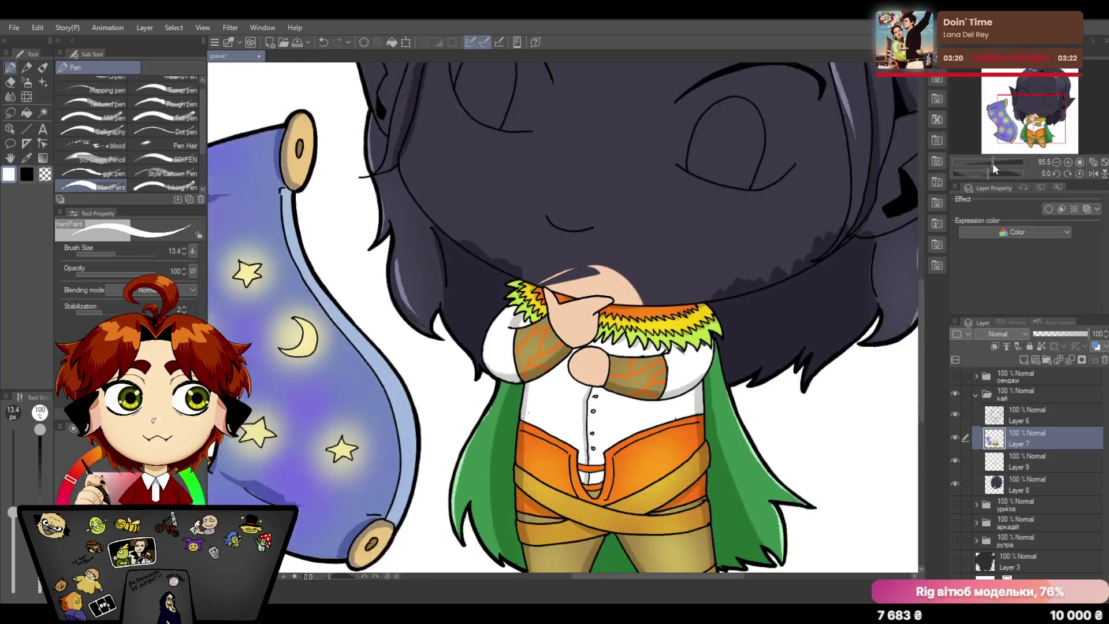
{"action": "scroll", "coordinate": [987, 165], "scroll_direction": "down", "scroll_amount": 2}
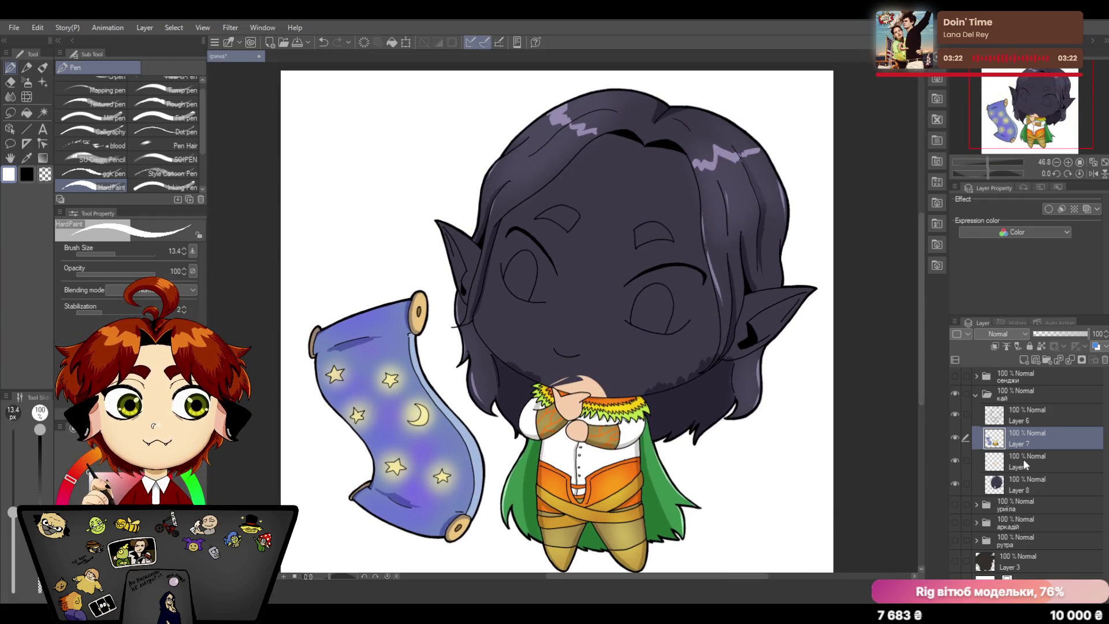
Step: Sample the skin tone from the hand on Layer 9, lasso the face along the hairline, then undo that fill
{"action": "left_click", "coordinate": [1021, 458]}
{"action": "left_click", "coordinate": [27, 159]}
{"action": "left_click", "coordinate": [588, 373]}
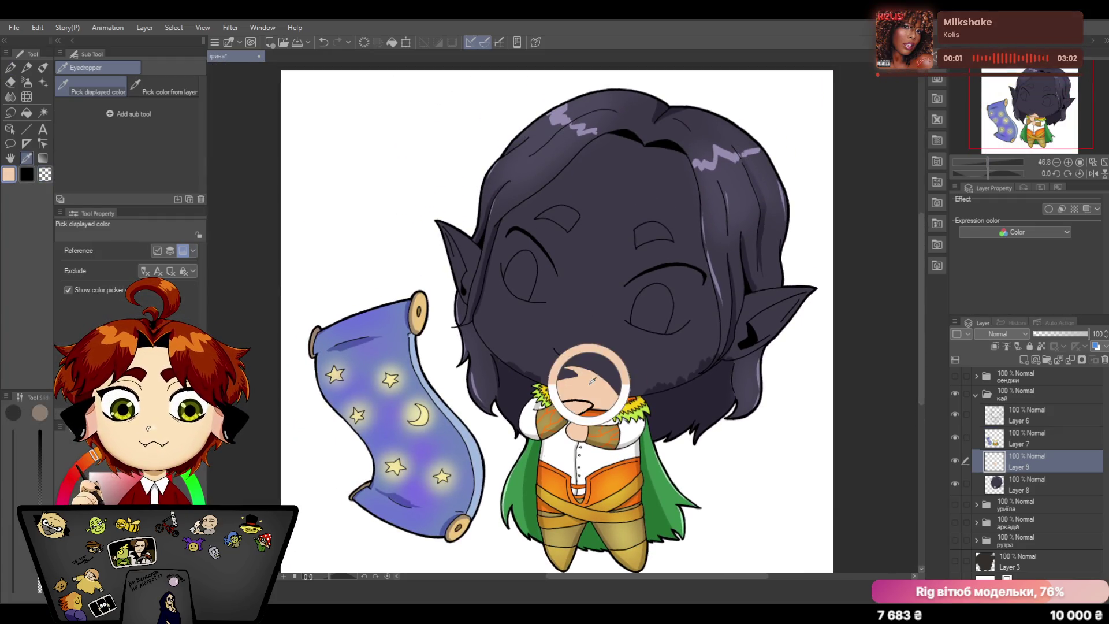
{"action": "left_click", "coordinate": [9, 114]}
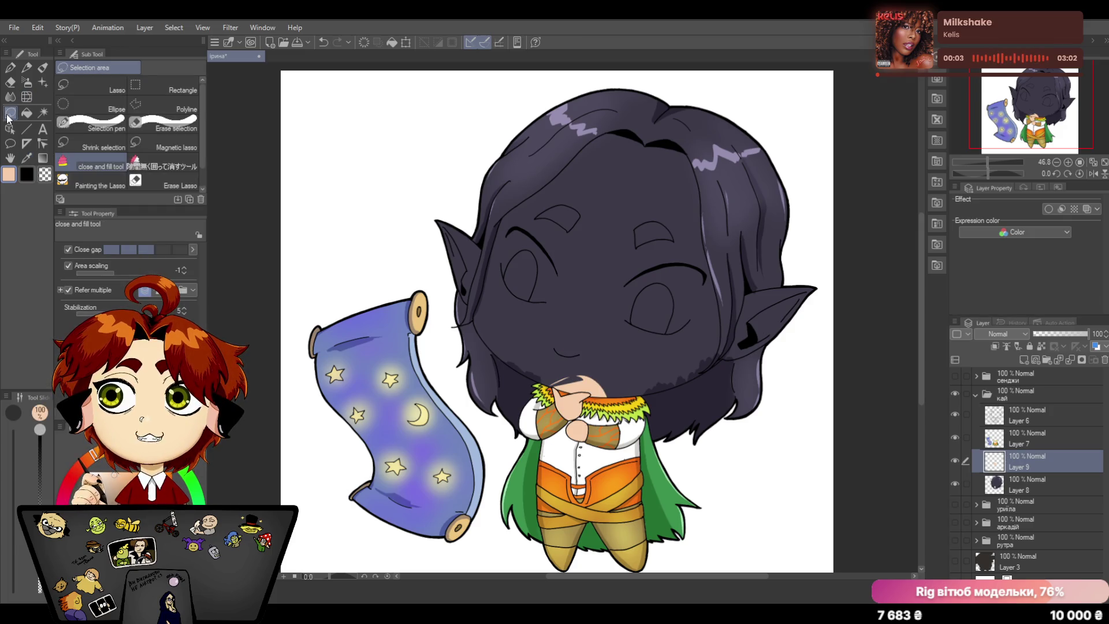
{"action": "mouse_move", "coordinate": [615, 128]}
{"action": "left_mouse_down"}
{"action": "mouse_move", "coordinate": [493, 229]}
{"action": "mouse_move", "coordinate": [506, 370]}
{"action": "mouse_move", "coordinate": [602, 400]}
{"action": "mouse_move", "coordinate": [709, 386]}
{"action": "mouse_move", "coordinate": [814, 313]}
{"action": "mouse_move", "coordinate": [760, 266]}
{"action": "mouse_move", "coordinate": [648, 115]}
{"action": "mouse_move", "coordinate": [583, 129]}
{"action": "left_mouse_up"}
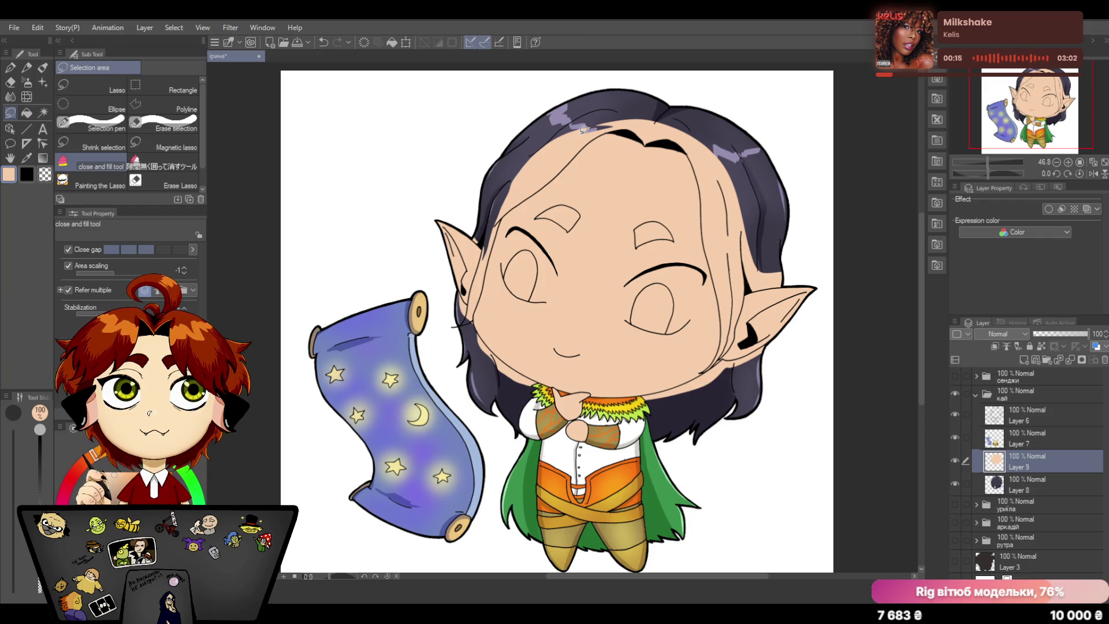
{"action": "left_click", "coordinate": [322, 42]}
Step: Fill the left ear, face and right ear with peach using the enclosed-area Fill tool
{"action": "left_click", "coordinate": [27, 114]}
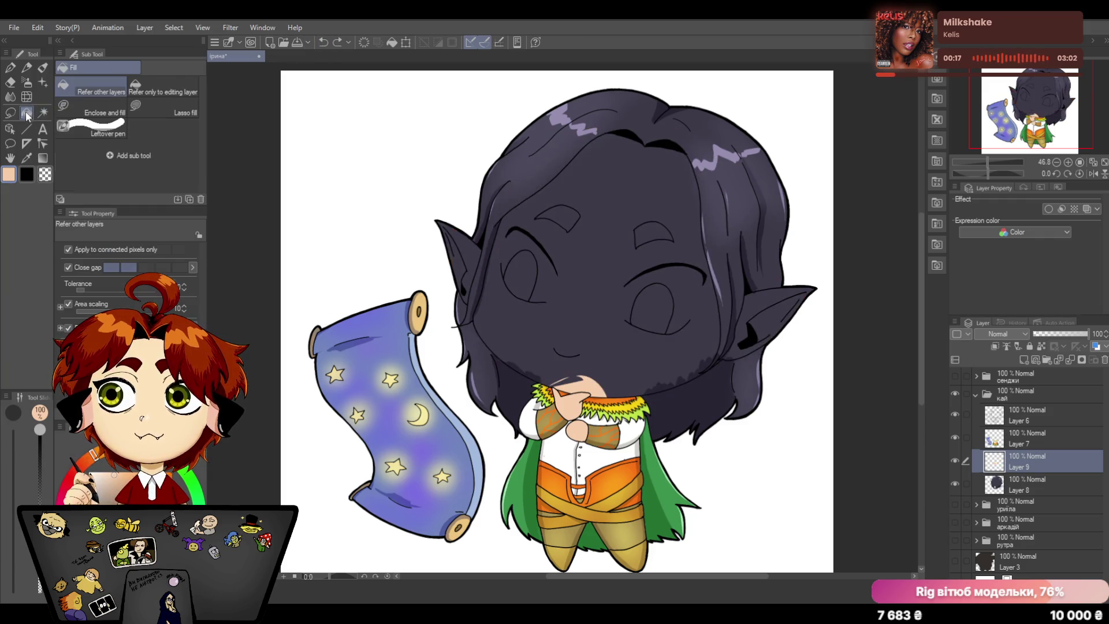
{"action": "left_click", "coordinate": [461, 242]}
{"action": "left_click", "coordinate": [510, 334]}
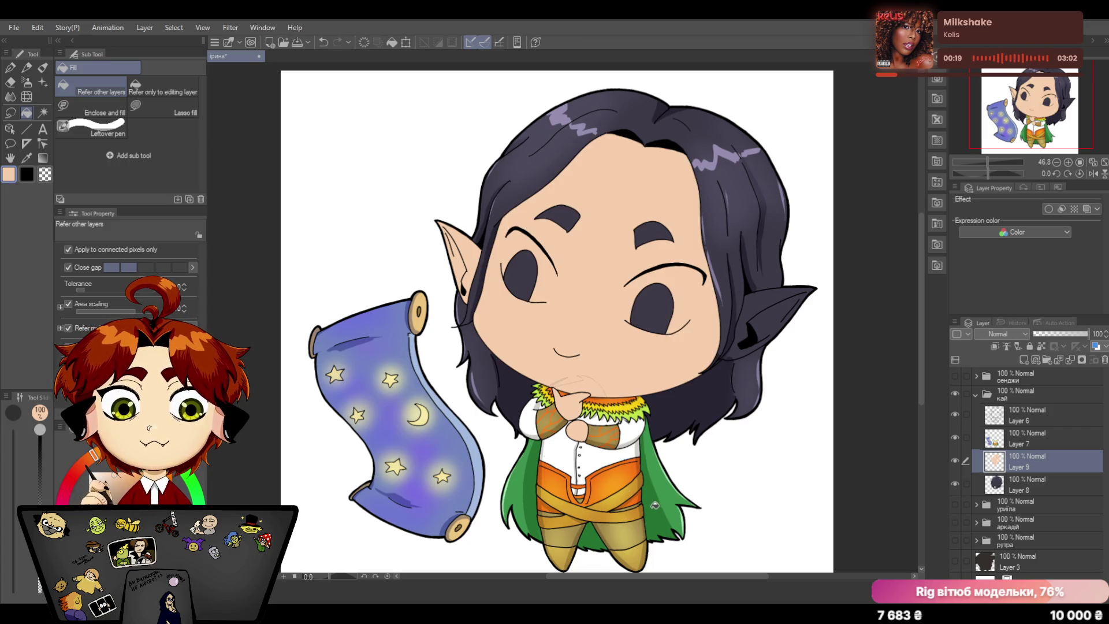
{"action": "left_click", "coordinate": [762, 302]}
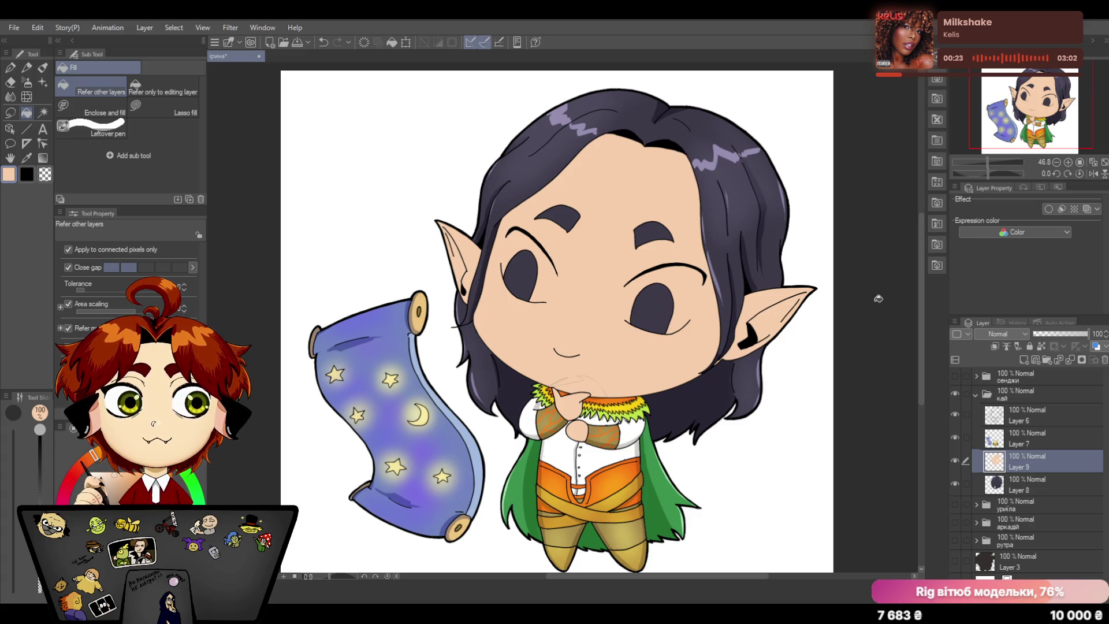
{"action": "scroll", "coordinate": [919, 269], "scroll_direction": "down", "scroll_amount": 1}
{"action": "scroll", "coordinate": [918, 300], "scroll_direction": "down", "scroll_amount": 3}
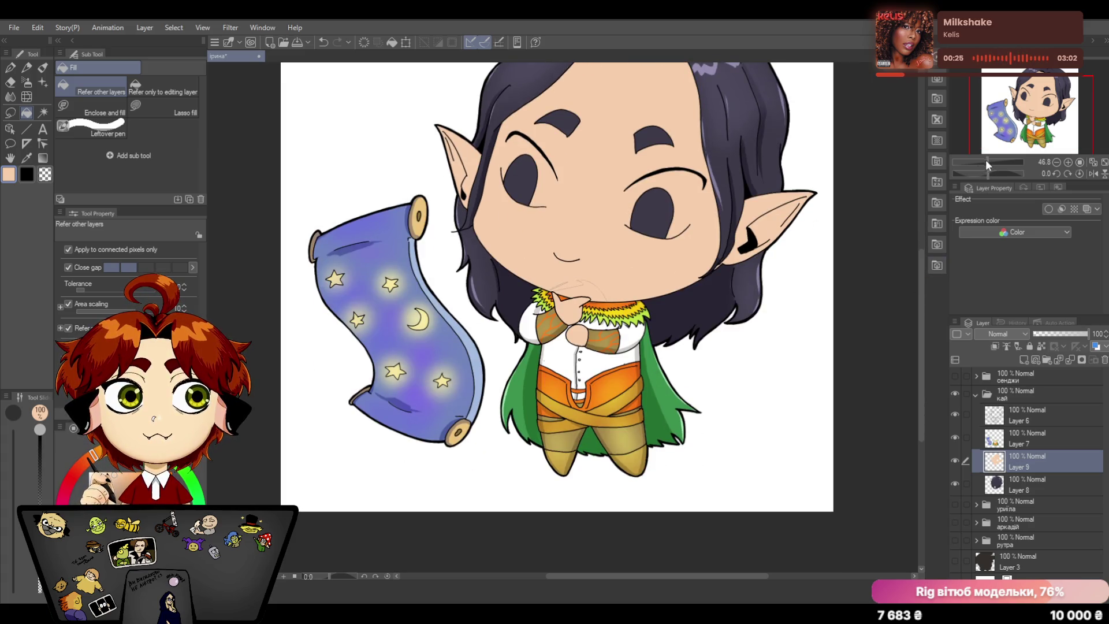
Step: Zoom in on the chin, cover the faint leftover lines with eraser and pen, then zoom back out
{"action": "left_click_drag", "start_coordinate": [985, 159], "coordinate": [994, 159]}
{"action": "left_click", "coordinate": [10, 82]}
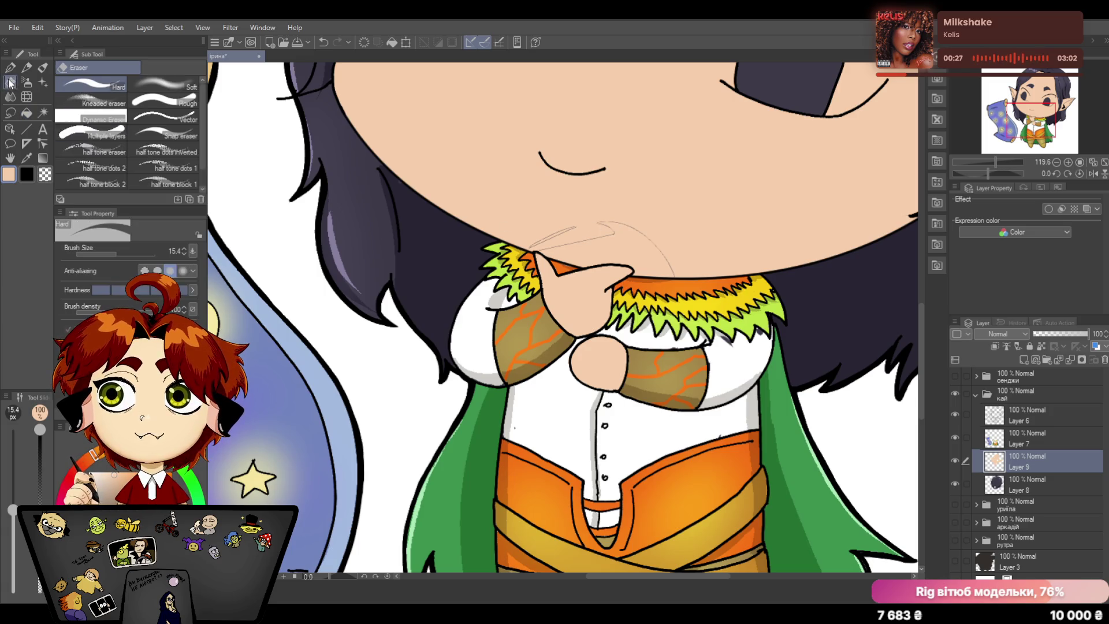
{"action": "left_click", "coordinate": [9, 67]}
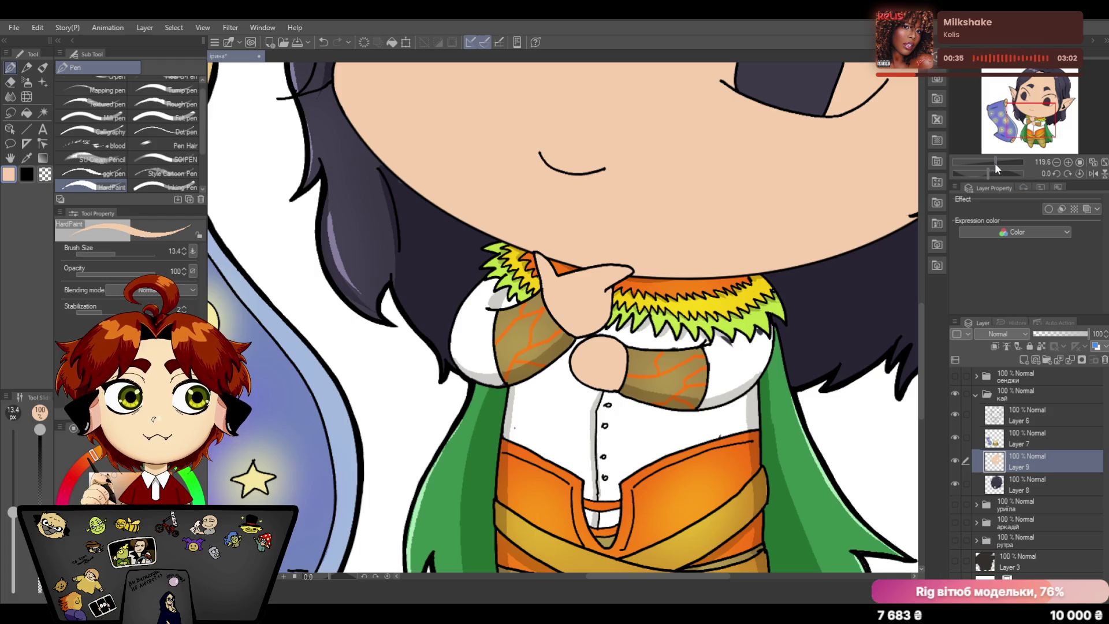
{"action": "left_click_drag", "start_coordinate": [994, 163], "coordinate": [983, 166]}
{"action": "left_click_drag", "start_coordinate": [921, 345], "coordinate": [919, 312]}
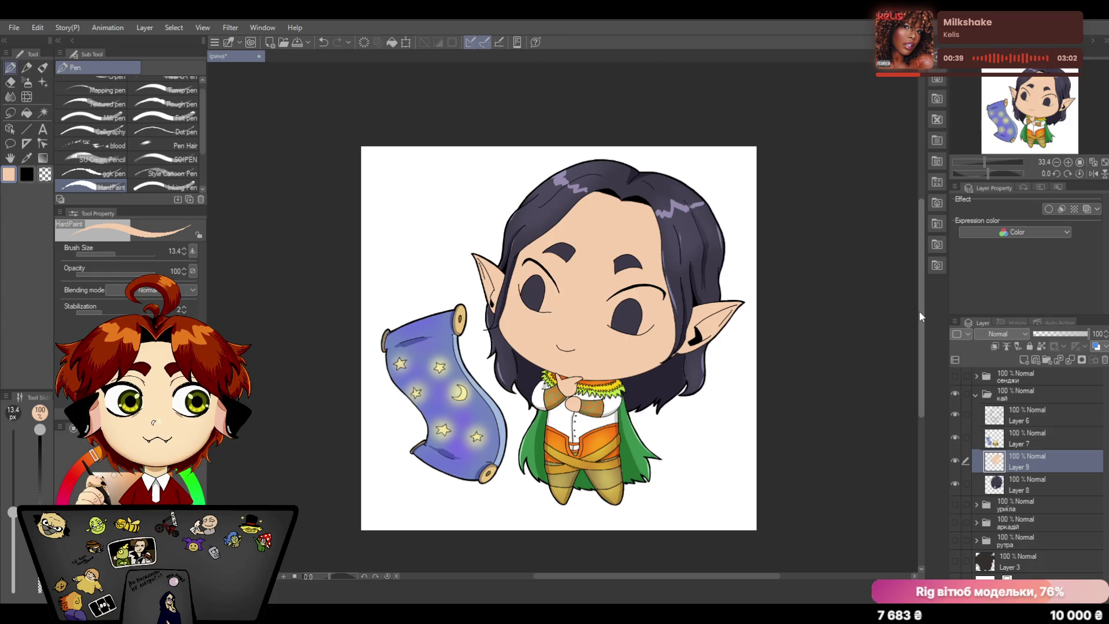
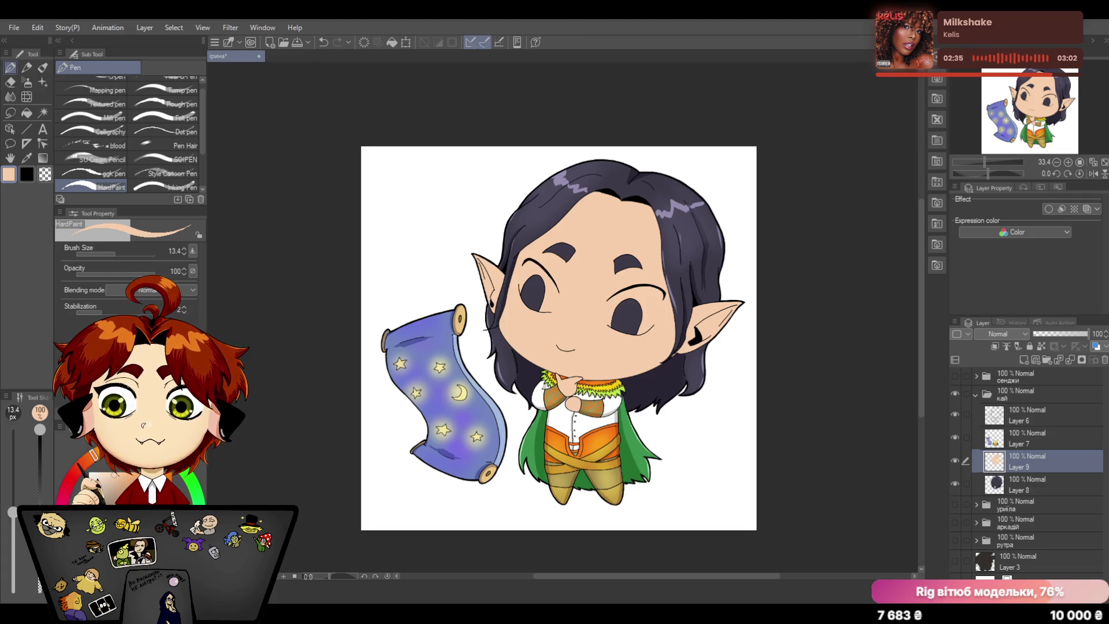
Step: Try a white highlight on the elf's left eye, then undo it
{"action": "left_click", "coordinate": [95, 475]}
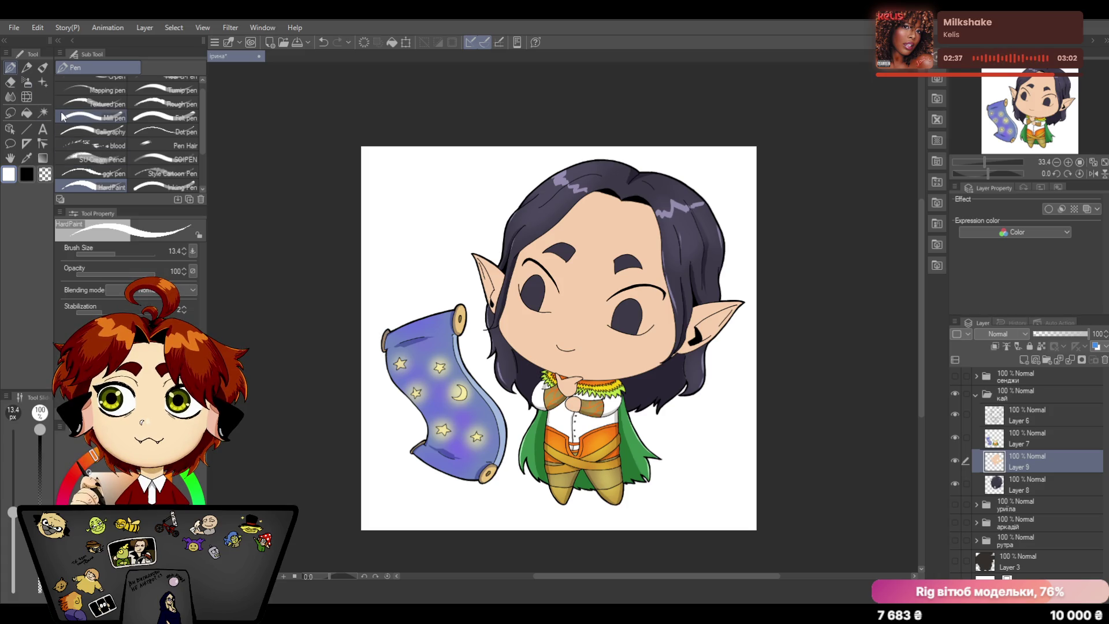
{"action": "left_click_drag", "start_coordinate": [920, 358], "coordinate": [920, 343]}
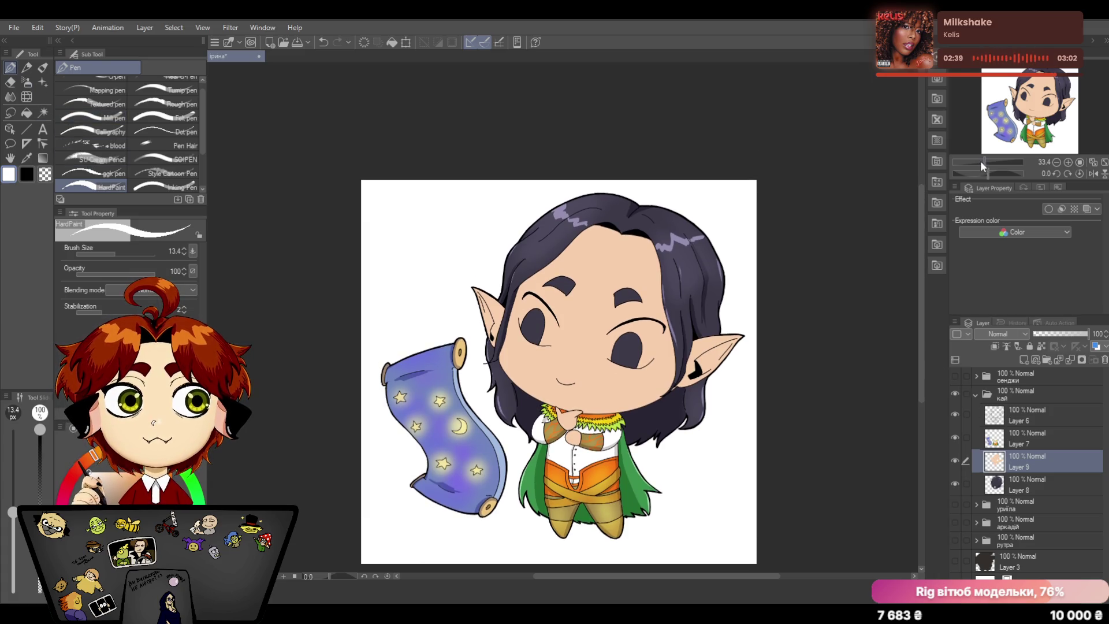
{"action": "left_click_drag", "start_coordinate": [980, 160], "coordinate": [993, 159]}
{"action": "mouse_move", "coordinate": [489, 288]}
{"action": "left_mouse_down"}
{"action": "mouse_move", "coordinate": [476, 338]}
{"action": "mouse_move", "coordinate": [475, 317]}
{"action": "left_mouse_up"}
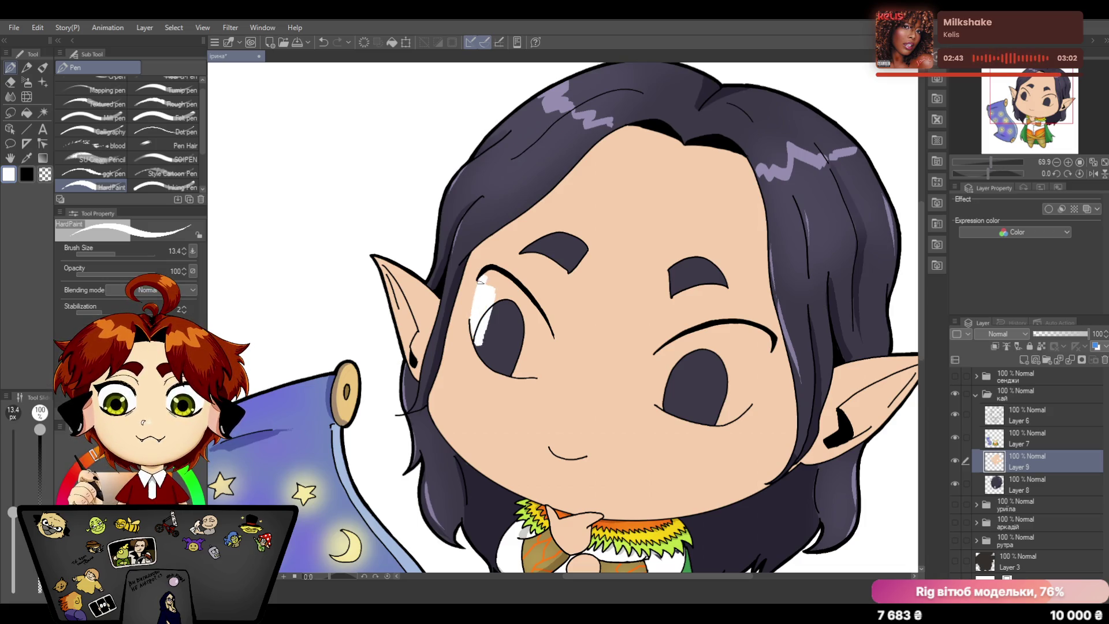
{"action": "left_click_drag", "start_coordinate": [490, 271], "coordinate": [492, 296]}
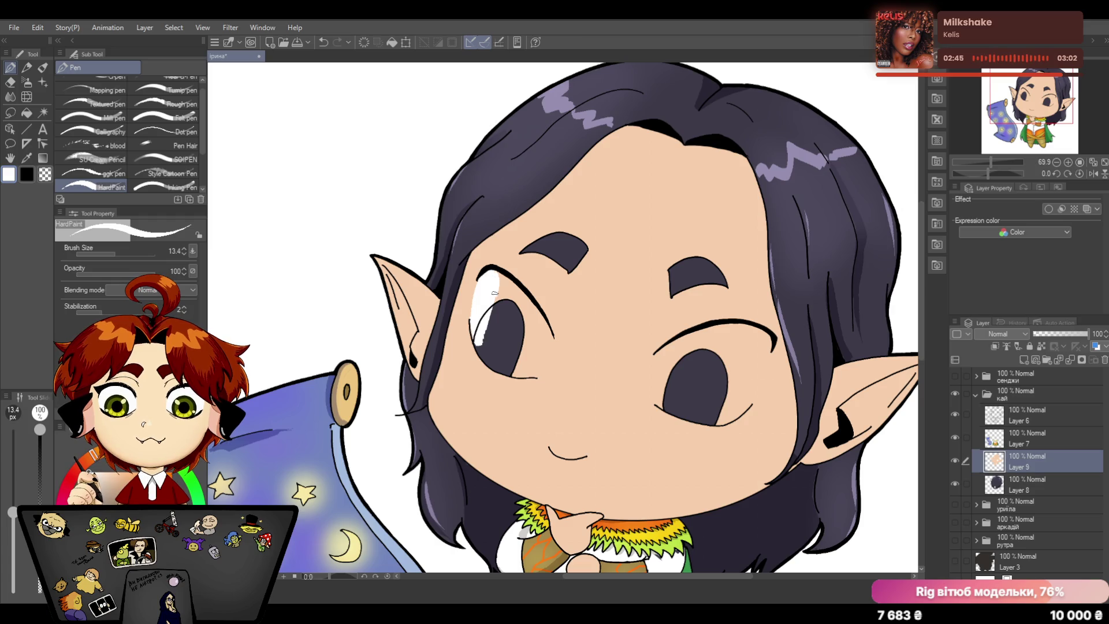
{"action": "left_click", "coordinate": [324, 42]}
Step: Add a new empty raster Layer 10 above Layer 9
{"action": "left_click_drag", "start_coordinate": [996, 161], "coordinate": [992, 159]}
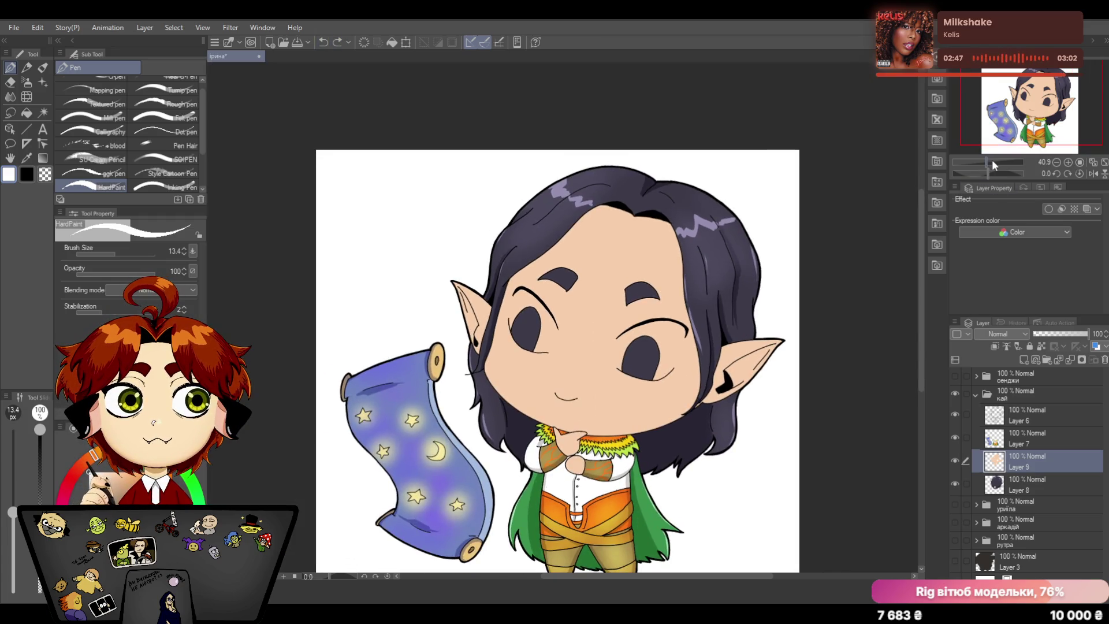
{"action": "left_click", "coordinate": [1025, 359]}
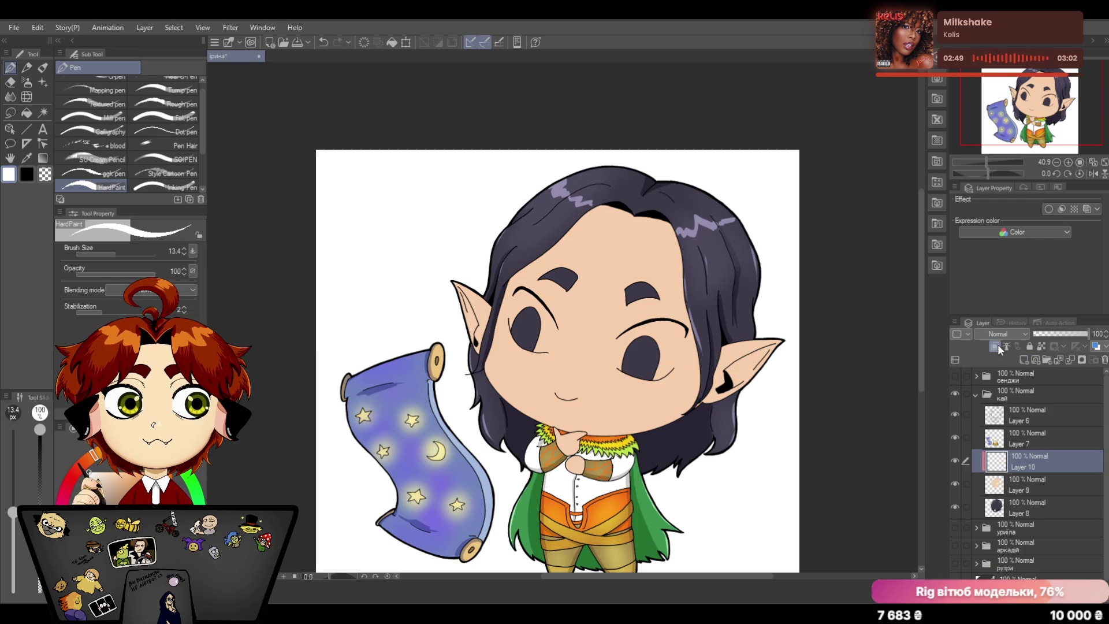
Step: Airbrush soft skin-tone shading over the elf's face with an enlarged Soft airbrush
{"action": "left_click", "coordinate": [612, 230], "text": "alt"}
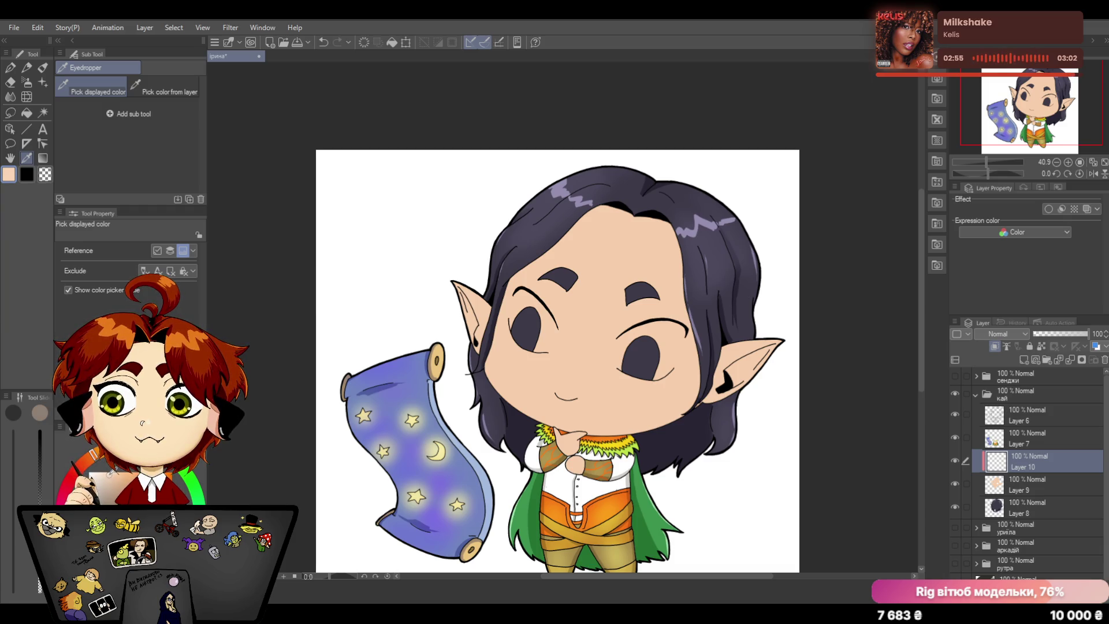
{"action": "left_click", "coordinate": [27, 82]}
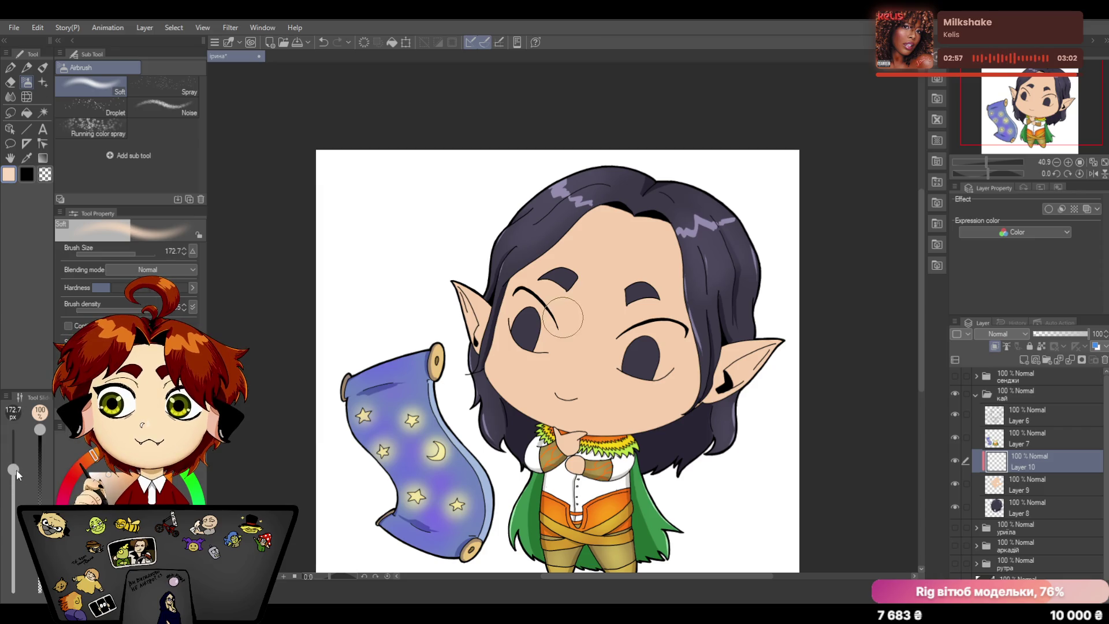
{"action": "left_click_drag", "start_coordinate": [17, 469], "coordinate": [21, 463]}
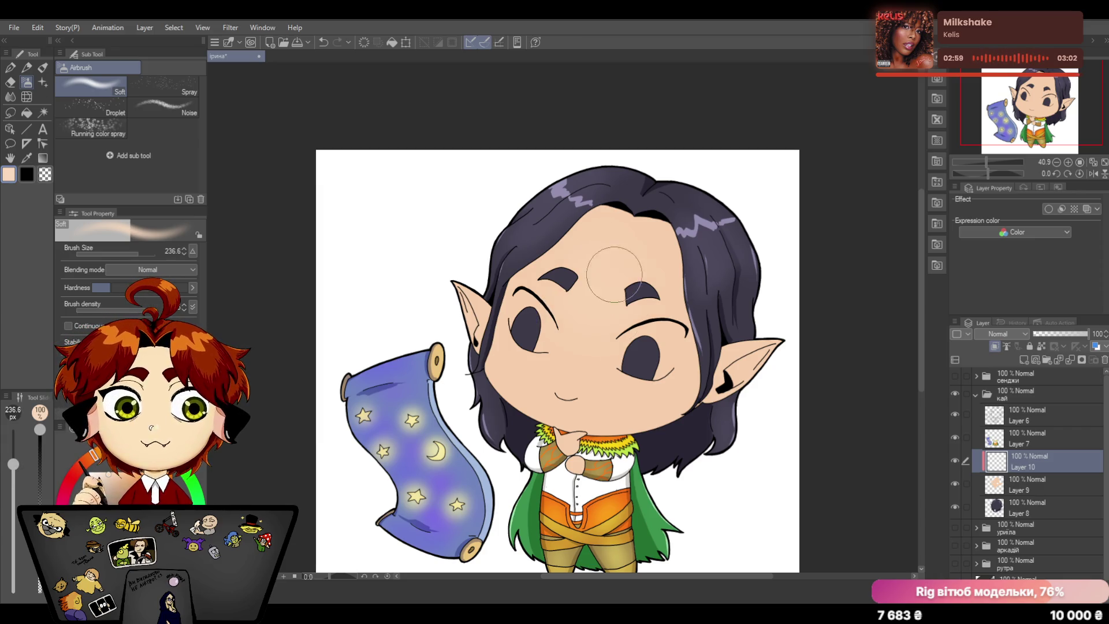
{"action": "mouse_move", "coordinate": [615, 274]}
{"action": "left_mouse_down"}
{"action": "mouse_move", "coordinate": [600, 328]}
{"action": "mouse_move", "coordinate": [555, 345]}
{"action": "mouse_move", "coordinate": [627, 312]}
{"action": "mouse_move", "coordinate": [604, 230]}
{"action": "mouse_move", "coordinate": [516, 313]}
{"action": "mouse_move", "coordinate": [570, 271]}
{"action": "mouse_move", "coordinate": [664, 290]}
{"action": "mouse_move", "coordinate": [683, 330]}
{"action": "mouse_move", "coordinate": [661, 295]}
{"action": "left_mouse_up"}
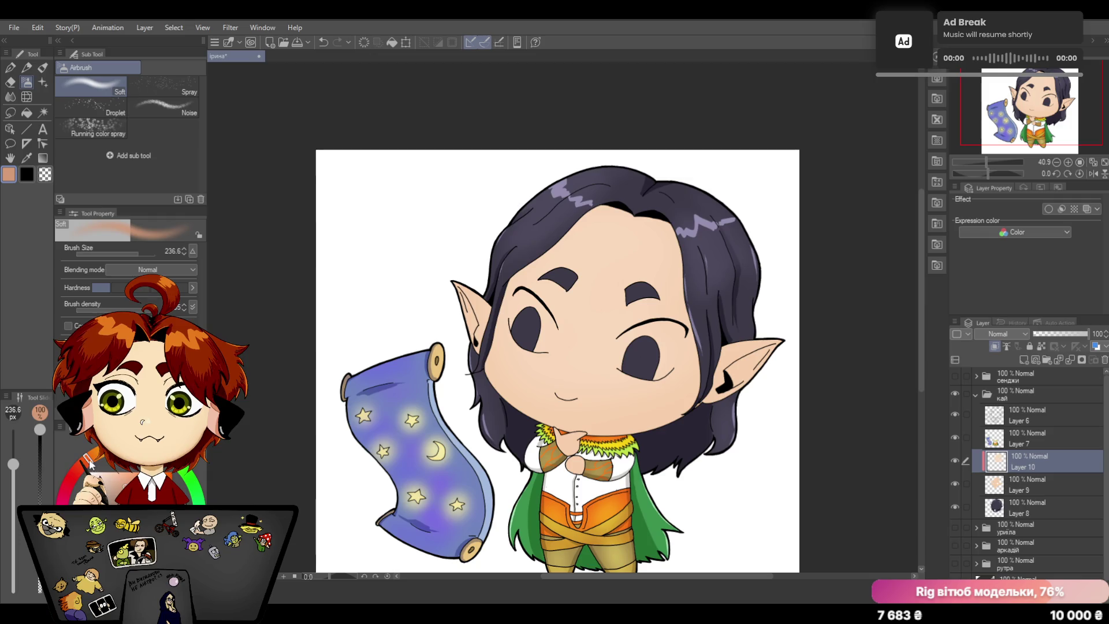
Step: Shift the drawing colour to salmon-red and switch to the eraser
{"action": "left_click_drag", "start_coordinate": [90, 466], "coordinate": [13, 486]}
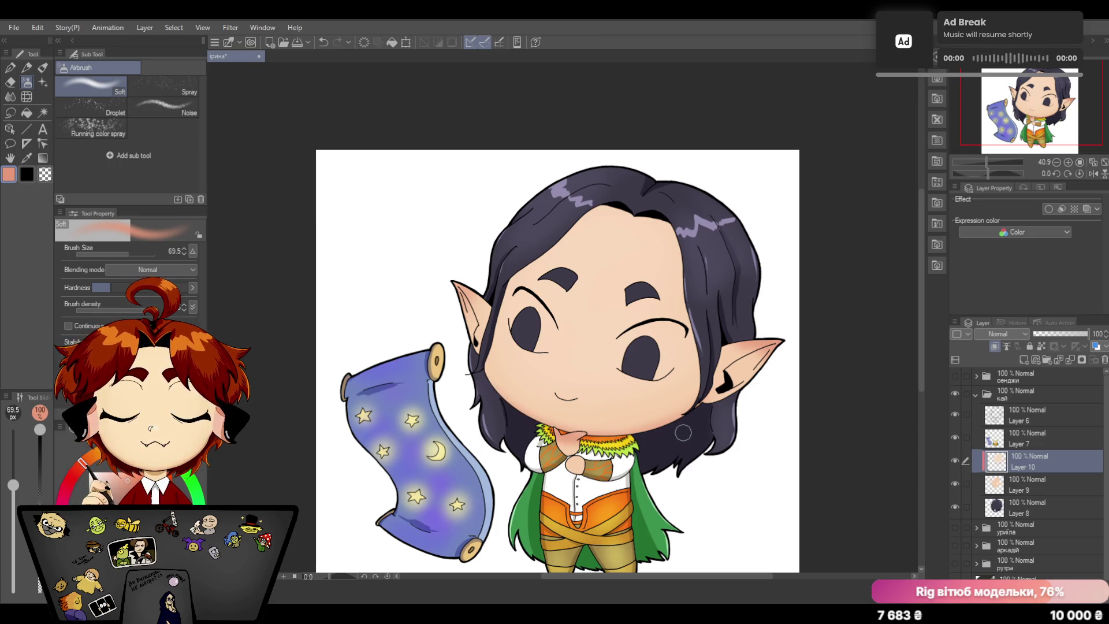
{"action": "key", "text": "e"}
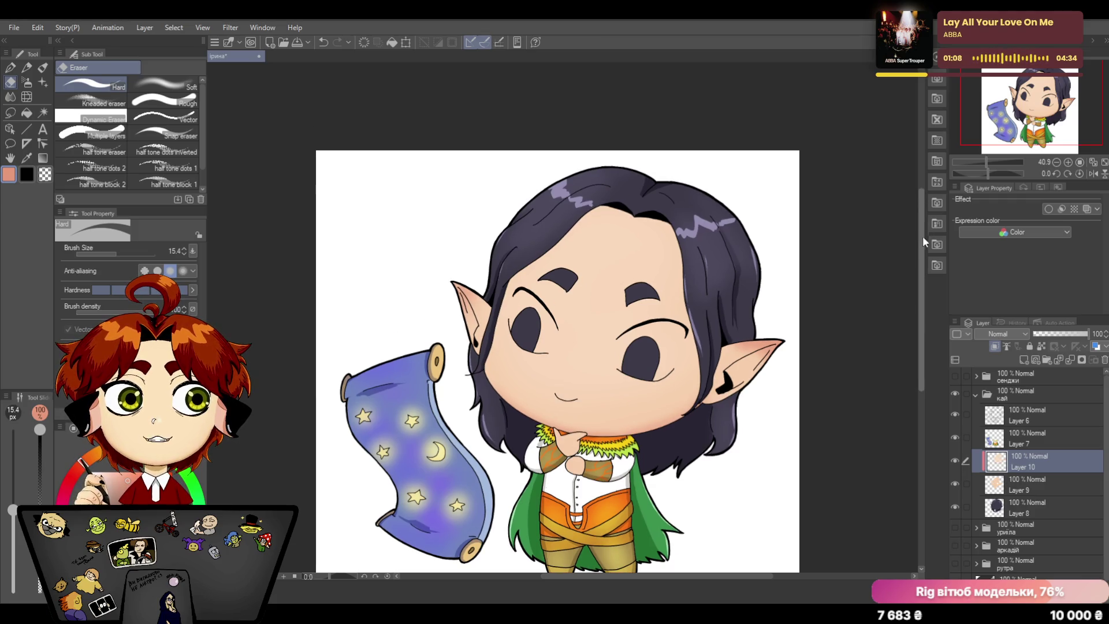
{"action": "left_click_drag", "start_coordinate": [924, 228], "coordinate": [924, 258]}
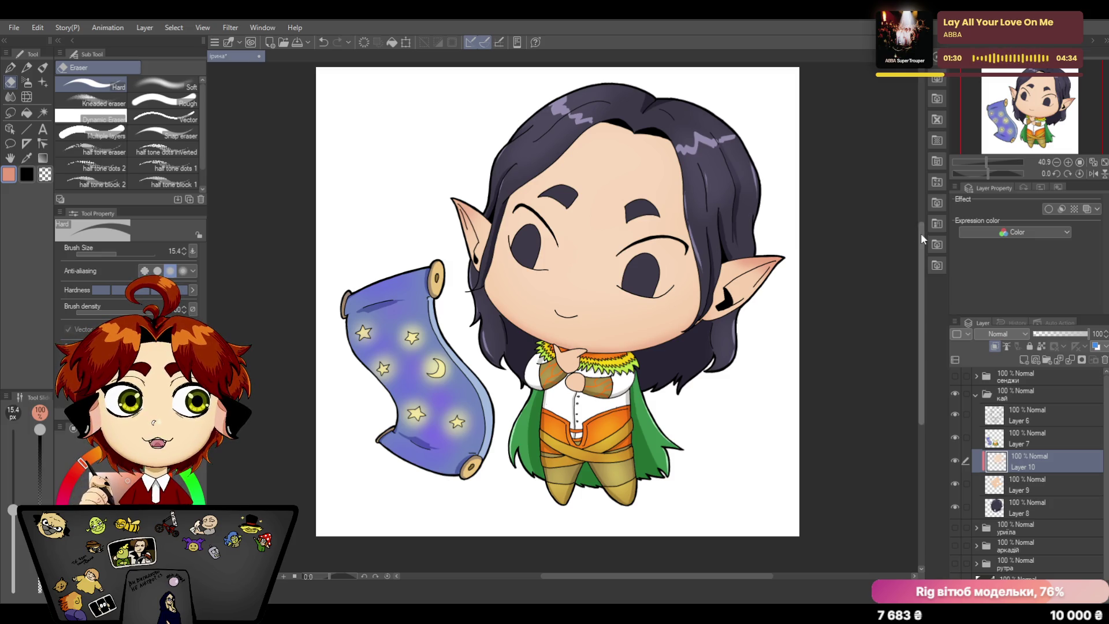
{"action": "left_click_drag", "start_coordinate": [921, 234], "coordinate": [922, 228]}
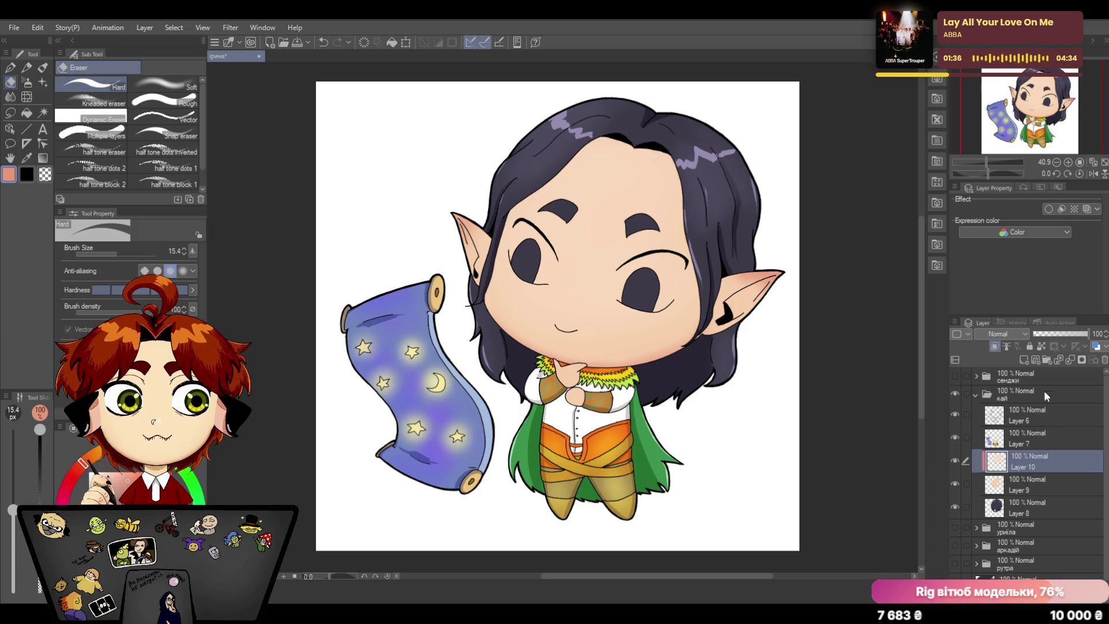
Step: Merge the face-shading Layer 10 down into Layer 9
{"action": "left_click", "coordinate": [1068, 361]}
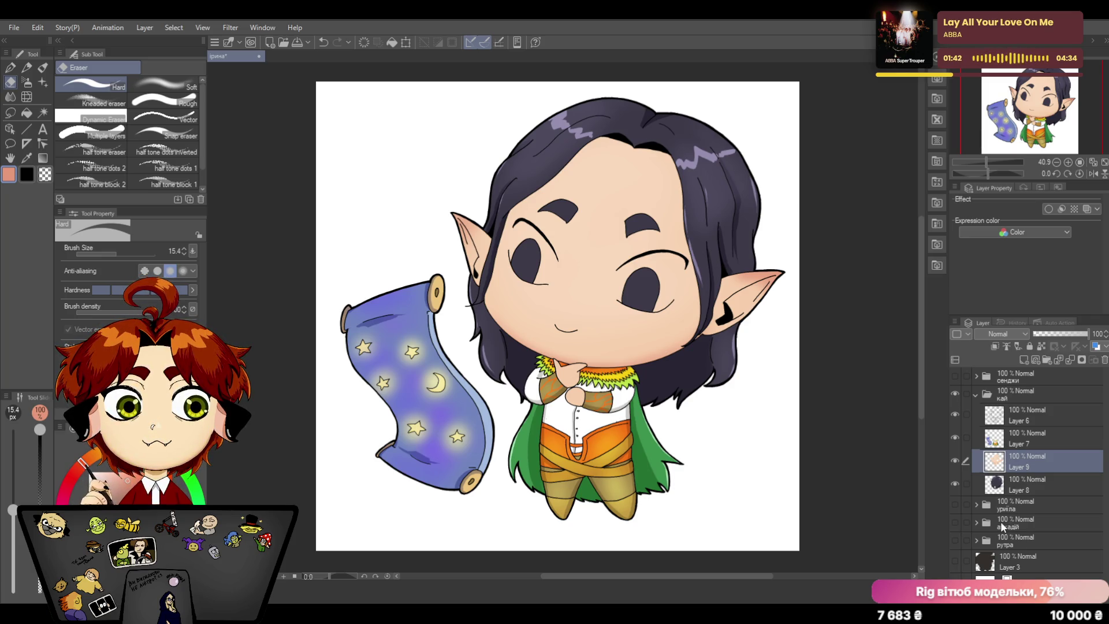
Step: Hide the кай elf and briefly view the сенджи, уриіла and аркадій character folders
{"action": "left_click", "coordinate": [977, 394]}
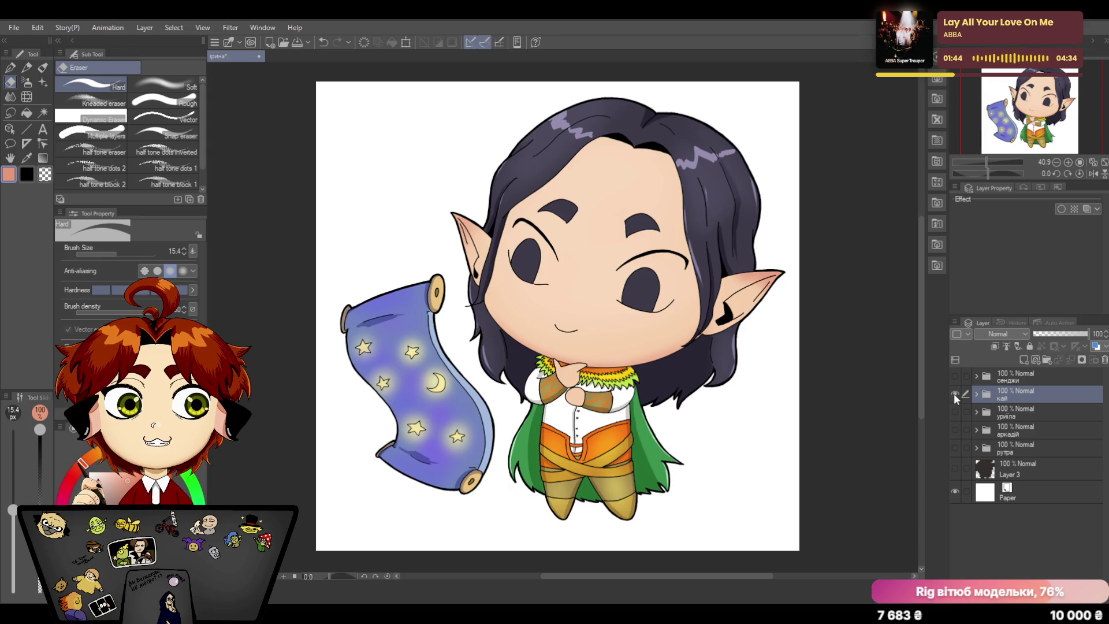
{"action": "left_click", "coordinate": [954, 393]}
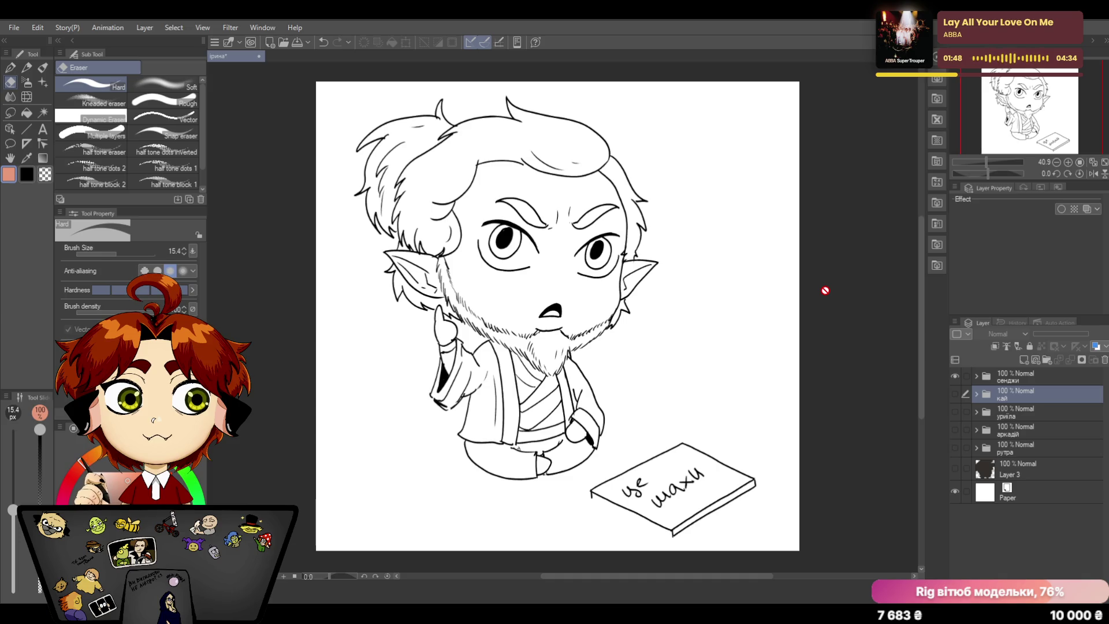
{"action": "left_click", "coordinate": [953, 376]}
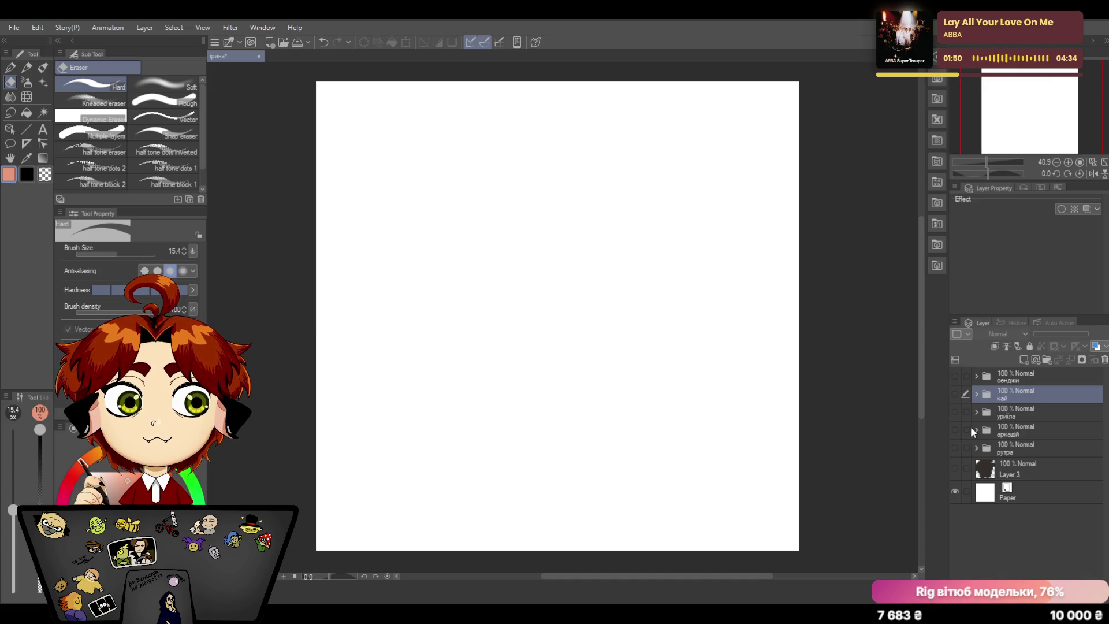
{"action": "left_click", "coordinate": [955, 411]}
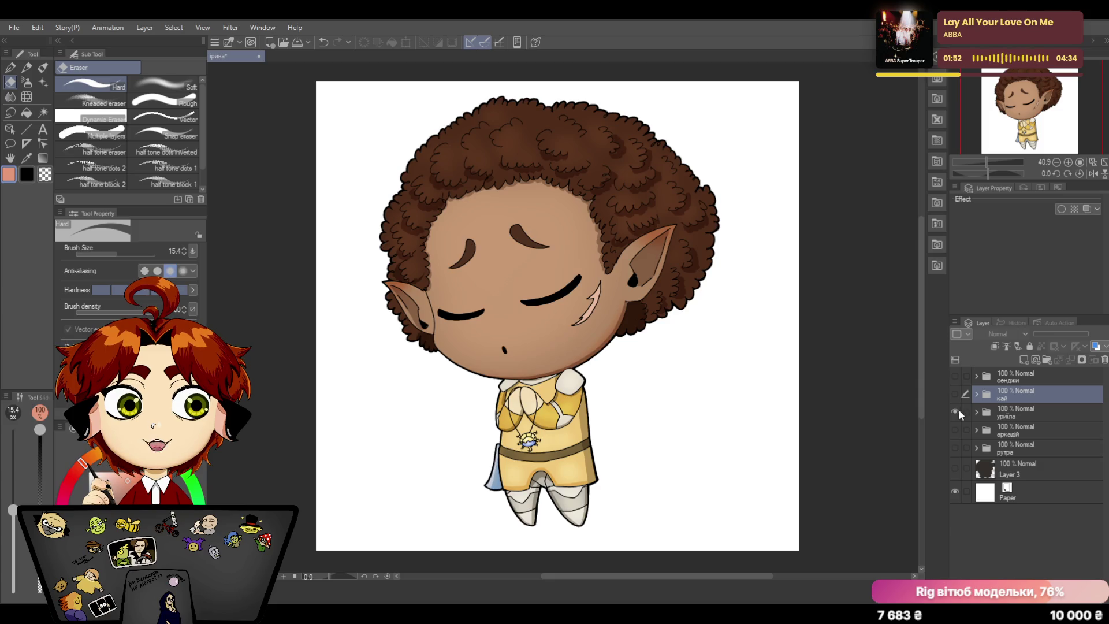
{"action": "left_click", "coordinate": [952, 411]}
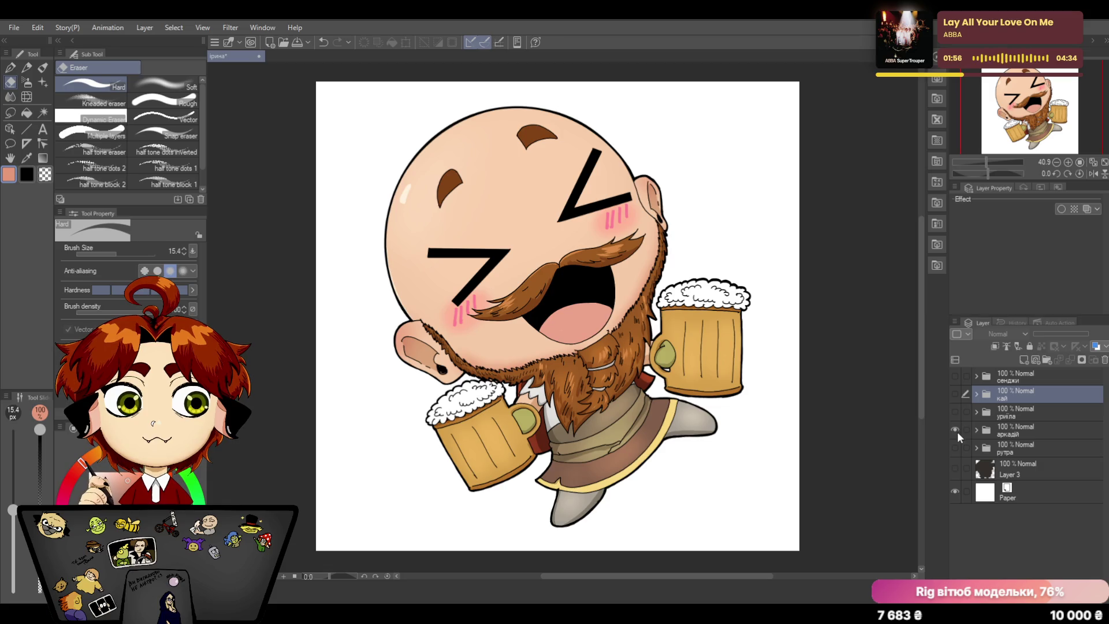
Step: Check the рутра character, then hide the others and show only the кай elf again
{"action": "left_click", "coordinate": [954, 430]}
{"action": "left_click", "coordinate": [954, 446]}
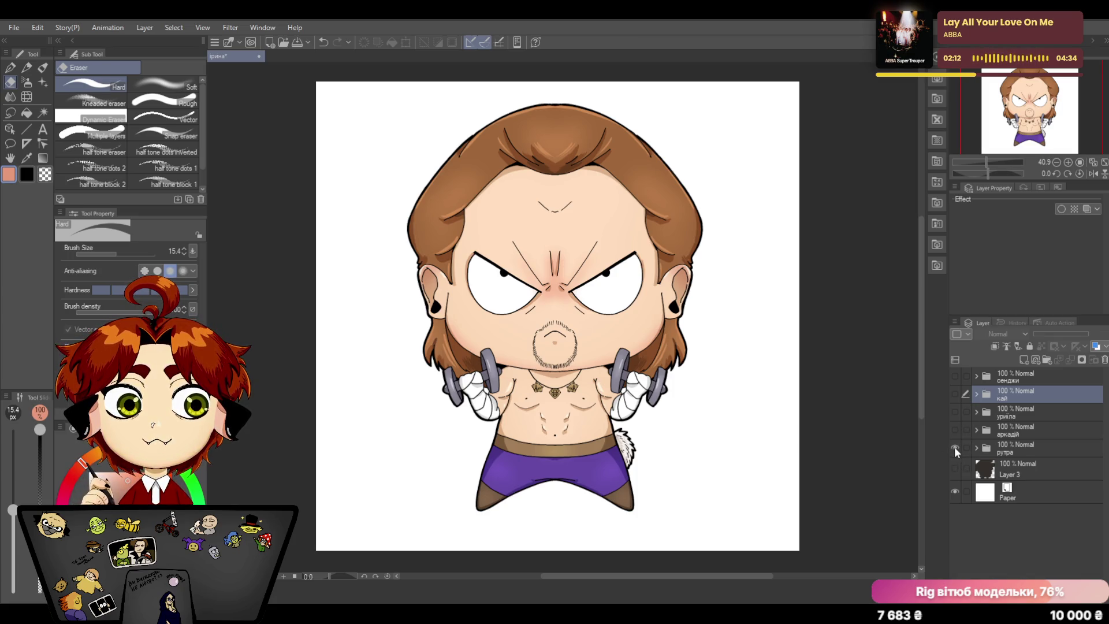
{"action": "left_click", "coordinate": [953, 447]}
{"action": "left_click", "coordinate": [954, 394]}
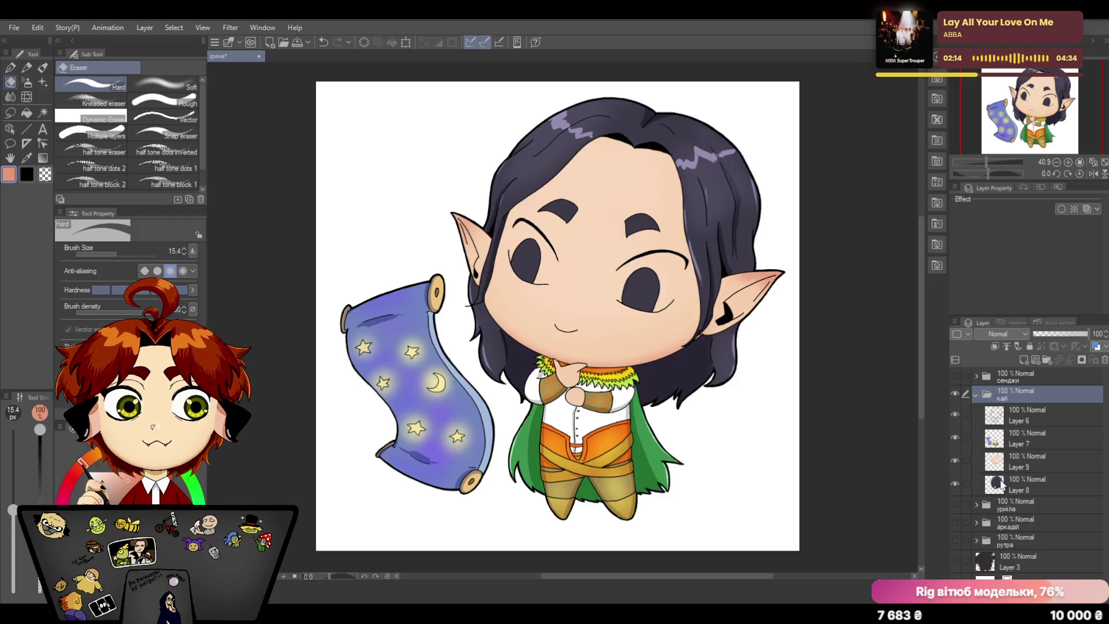
Step: Add a new Layer 10 above Layer 9 and set its blend mode to Multiply
{"action": "left_click", "coordinate": [1019, 469]}
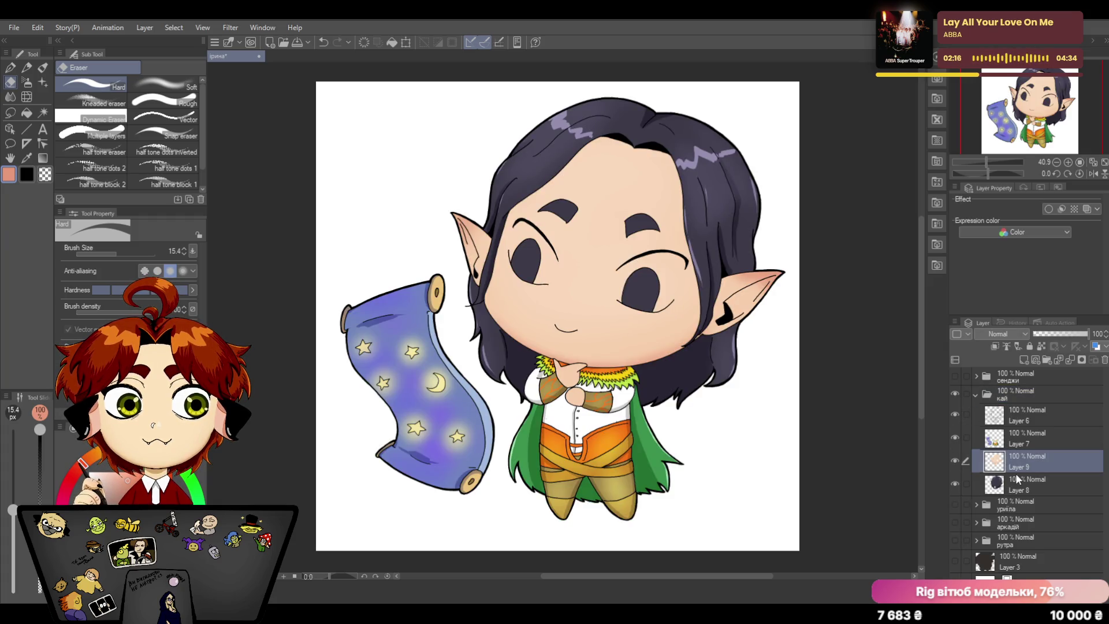
{"action": "left_click", "coordinate": [1023, 360]}
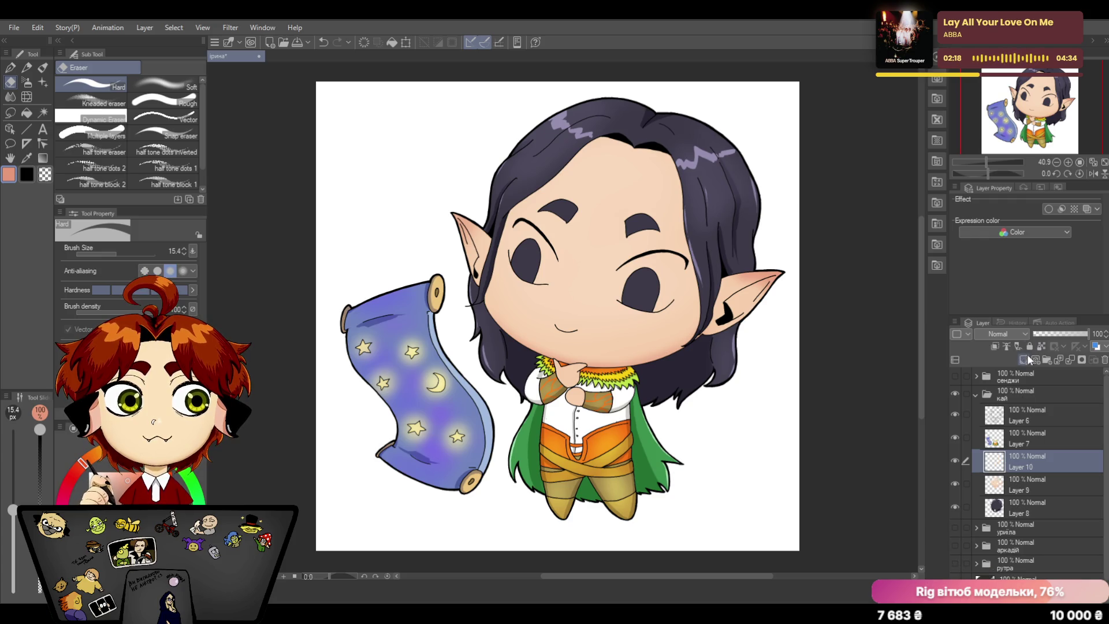
{"action": "left_click", "coordinate": [998, 334]}
{"action": "left_click", "coordinate": [996, 367]}
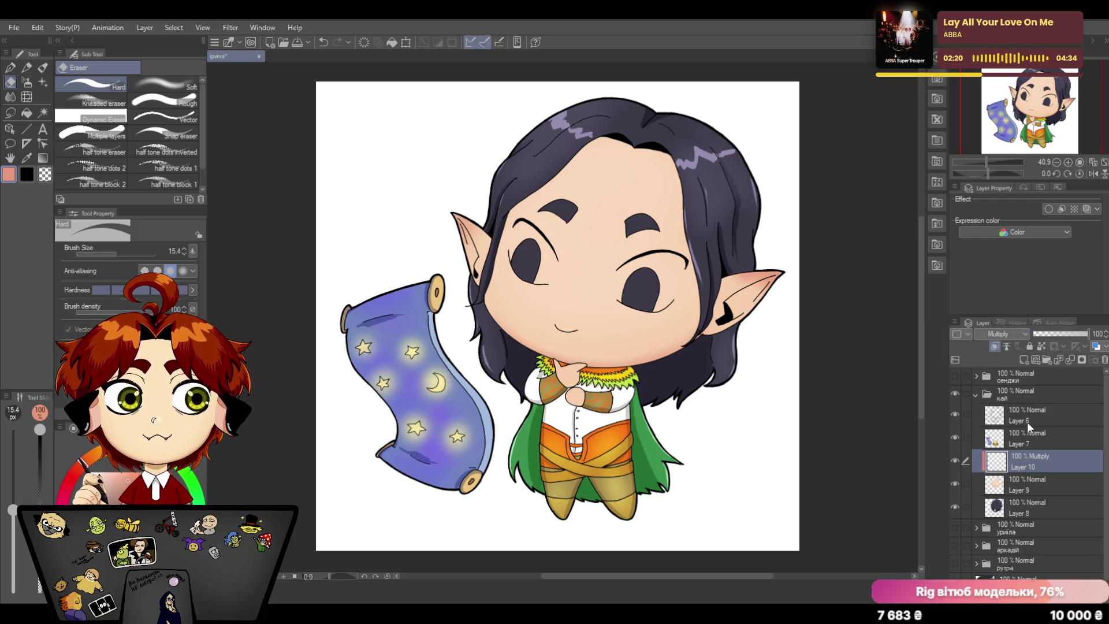
Step: Shade the elf's right ear with a light beige pen stroke, undoing the last stroke
{"action": "left_click", "coordinate": [12, 68]}
{"action": "left_click", "coordinate": [109, 480]}
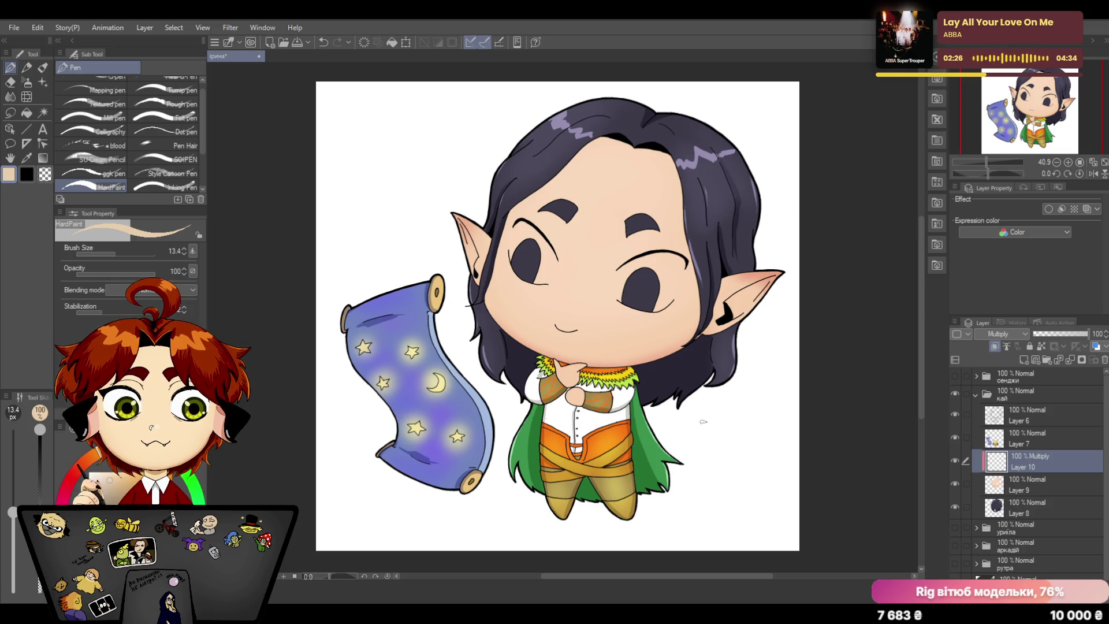
{"action": "mouse_move", "coordinate": [750, 294]}
{"action": "left_mouse_down"}
{"action": "mouse_move", "coordinate": [733, 298]}
{"action": "mouse_move", "coordinate": [761, 281]}
{"action": "mouse_move", "coordinate": [745, 311]}
{"action": "mouse_move", "coordinate": [728, 310]}
{"action": "mouse_move", "coordinate": [761, 285]}
{"action": "left_mouse_up"}
{"action": "left_click", "coordinate": [324, 42]}
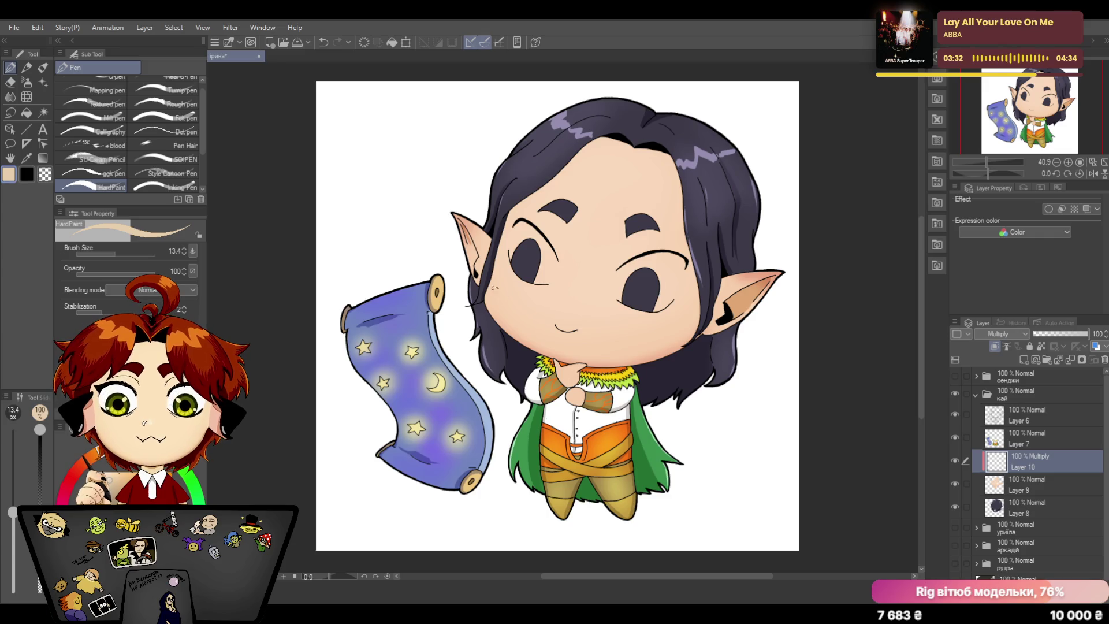
Step: Shade inside the elf's left ear, undoing stray hairline and ear-tip strokes
{"action": "left_click_drag", "start_coordinate": [466, 231], "coordinate": [471, 265]}
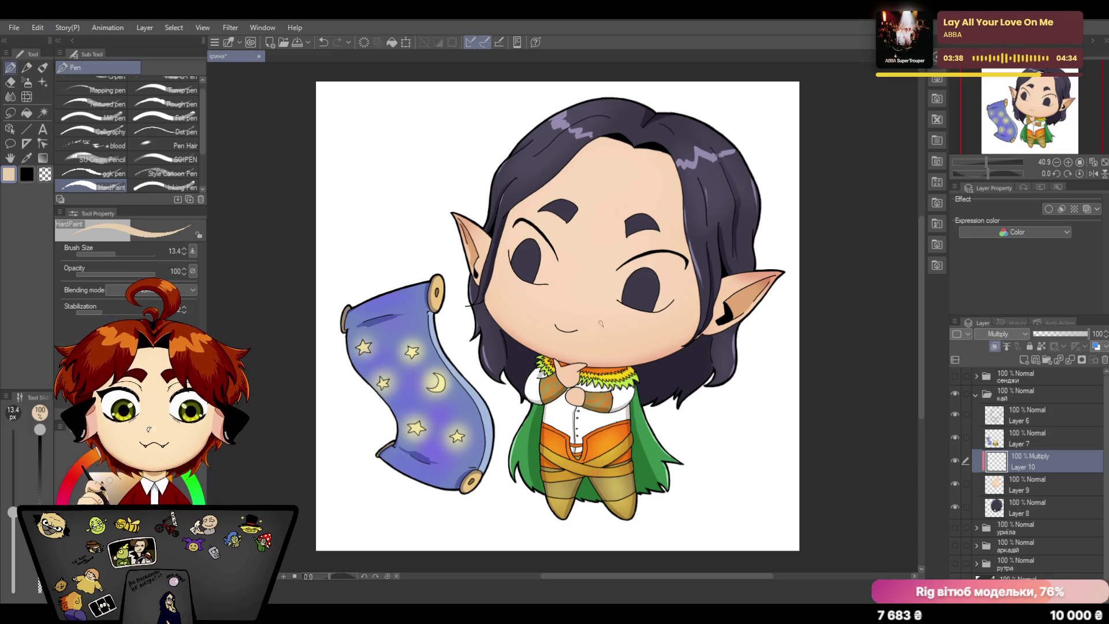
{"action": "left_click_drag", "start_coordinate": [577, 153], "coordinate": [634, 141]}
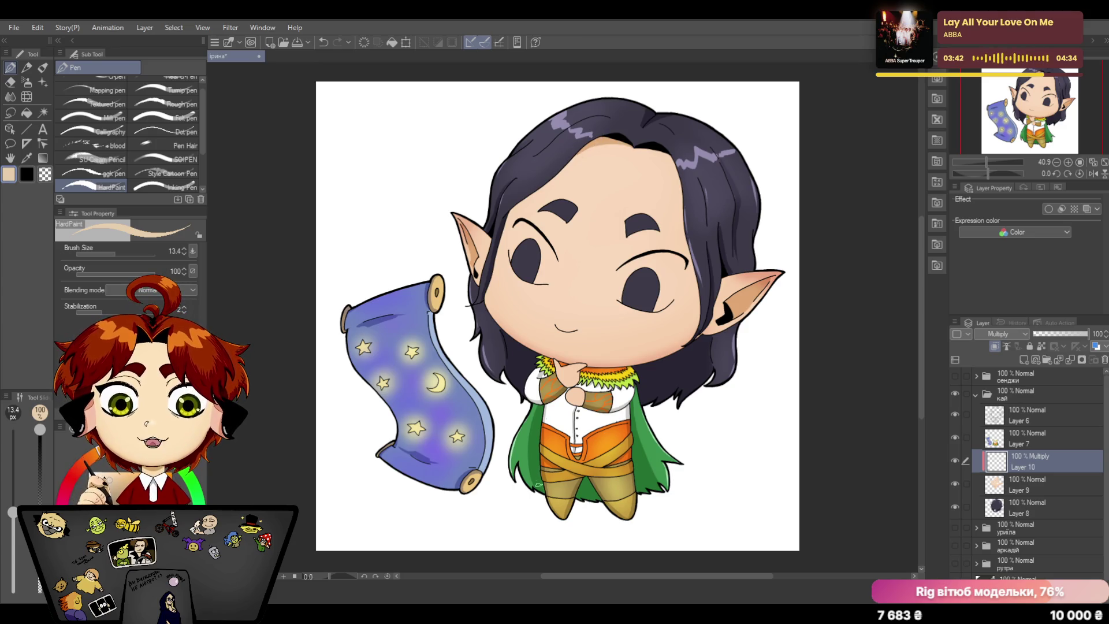
{"action": "left_click", "coordinate": [323, 42]}
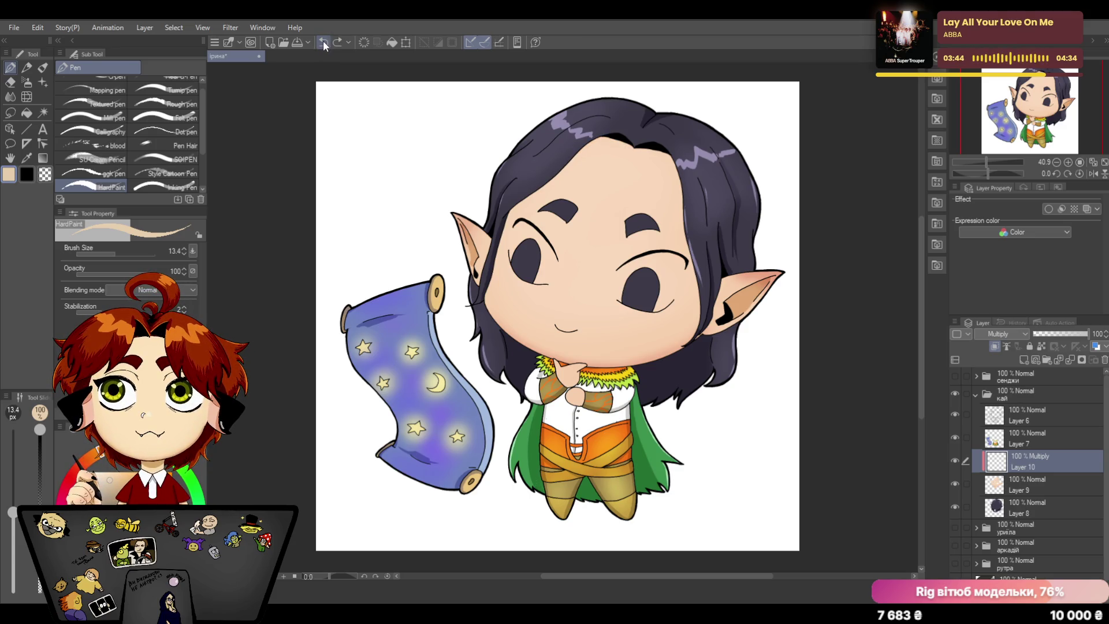
{"action": "left_click", "coordinate": [323, 42]}
{"action": "left_click", "coordinate": [322, 44]}
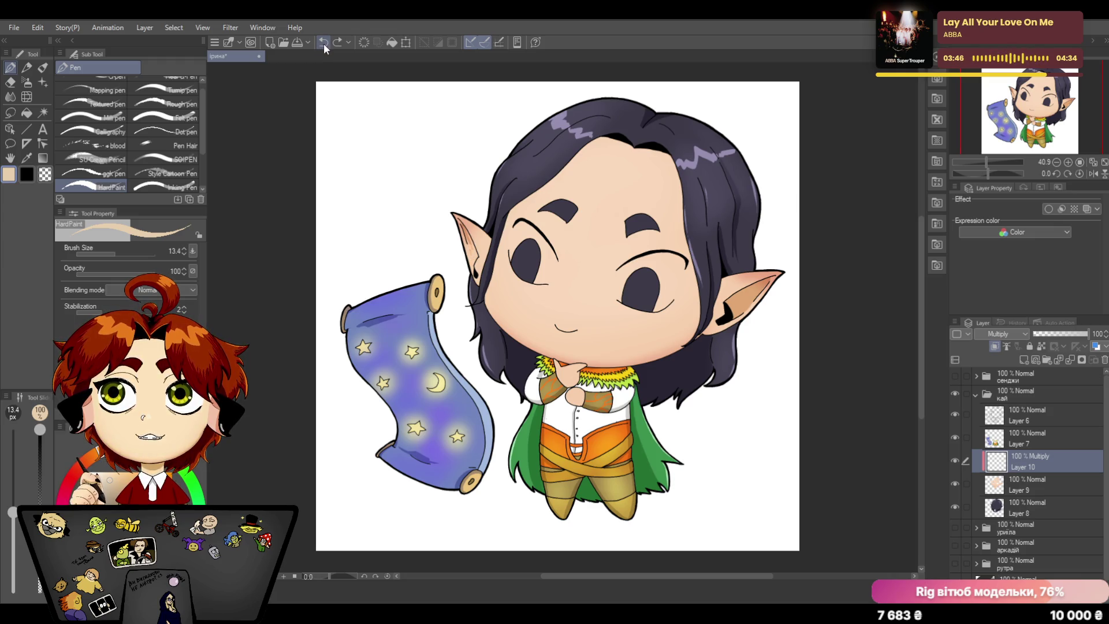
{"action": "left_click", "coordinate": [323, 41]}
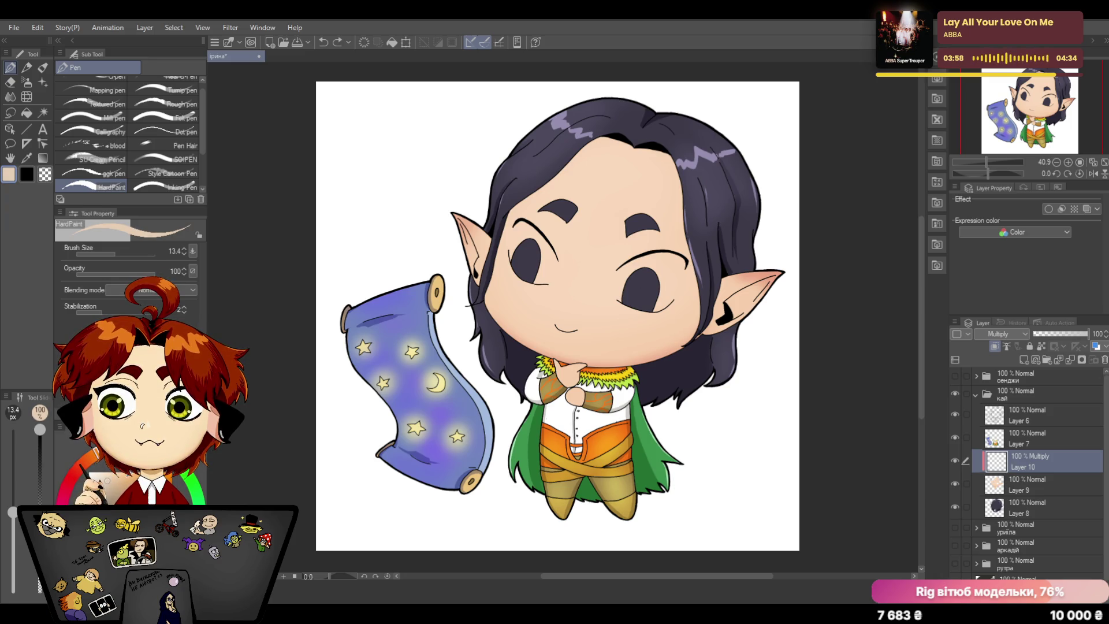
{"action": "left_click_drag", "start_coordinate": [460, 223], "coordinate": [473, 262]}
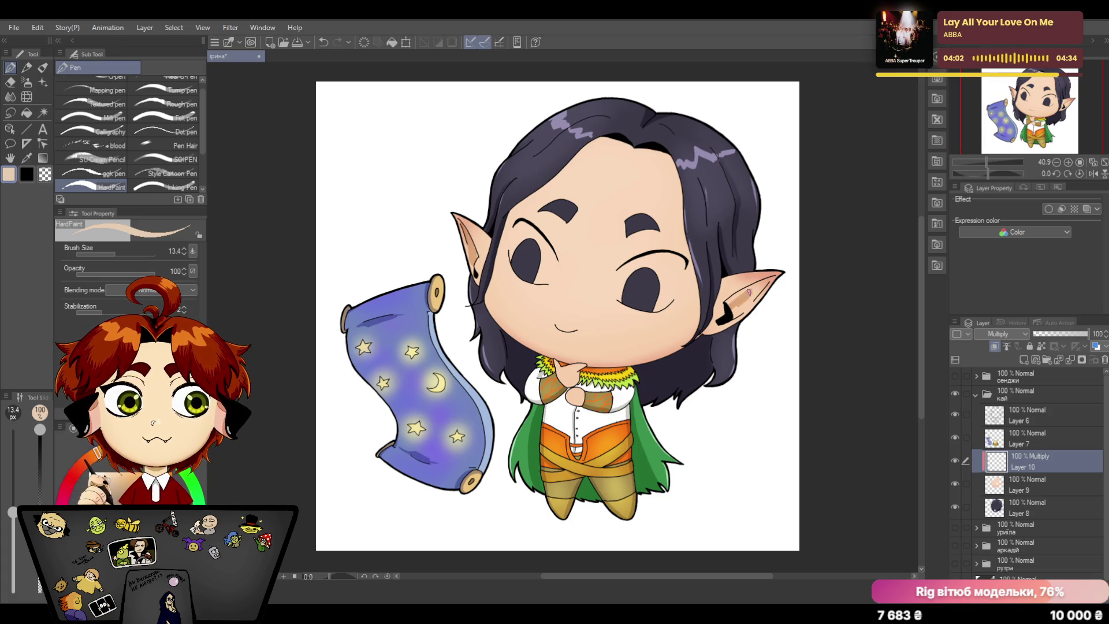
{"action": "left_click_drag", "start_coordinate": [759, 284], "coordinate": [767, 282]}
{"action": "key", "text": "ctrl+z"}
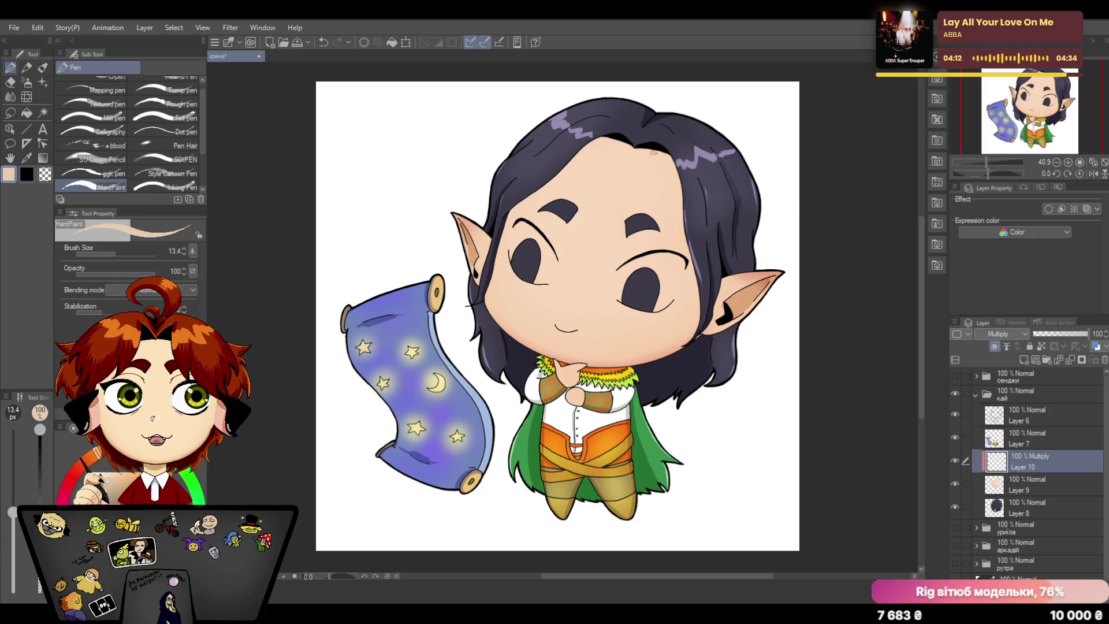
Step: Shade the forehead below the hair, trying and undoing lower-cheek strokes
{"action": "left_click_drag", "start_coordinate": [646, 148], "coordinate": [676, 170]}
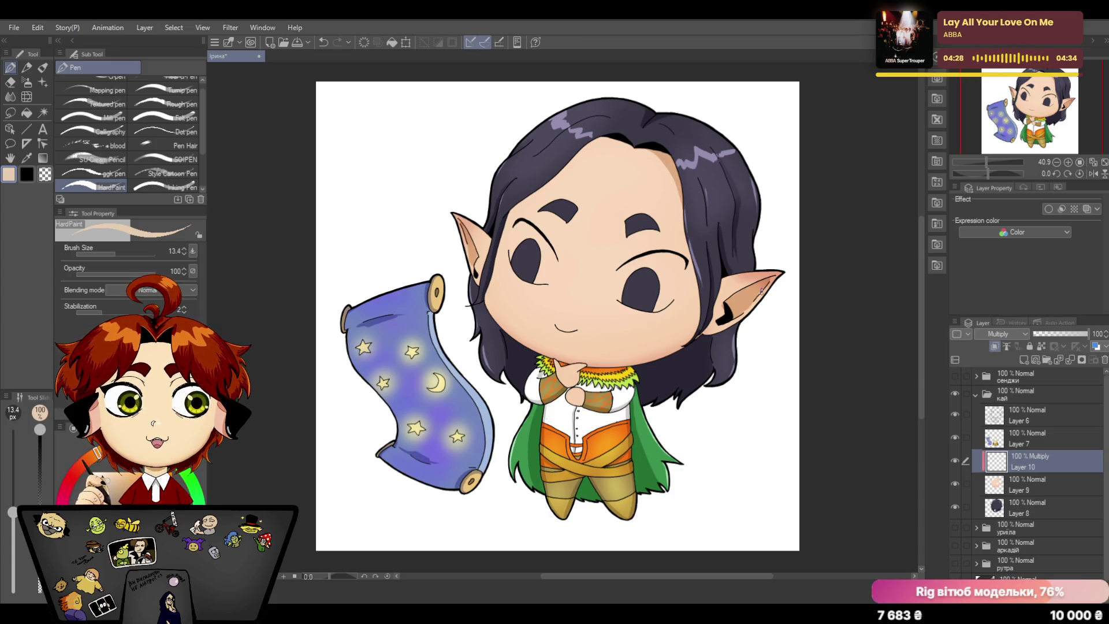
{"action": "left_click_drag", "start_coordinate": [695, 338], "coordinate": [642, 356]}
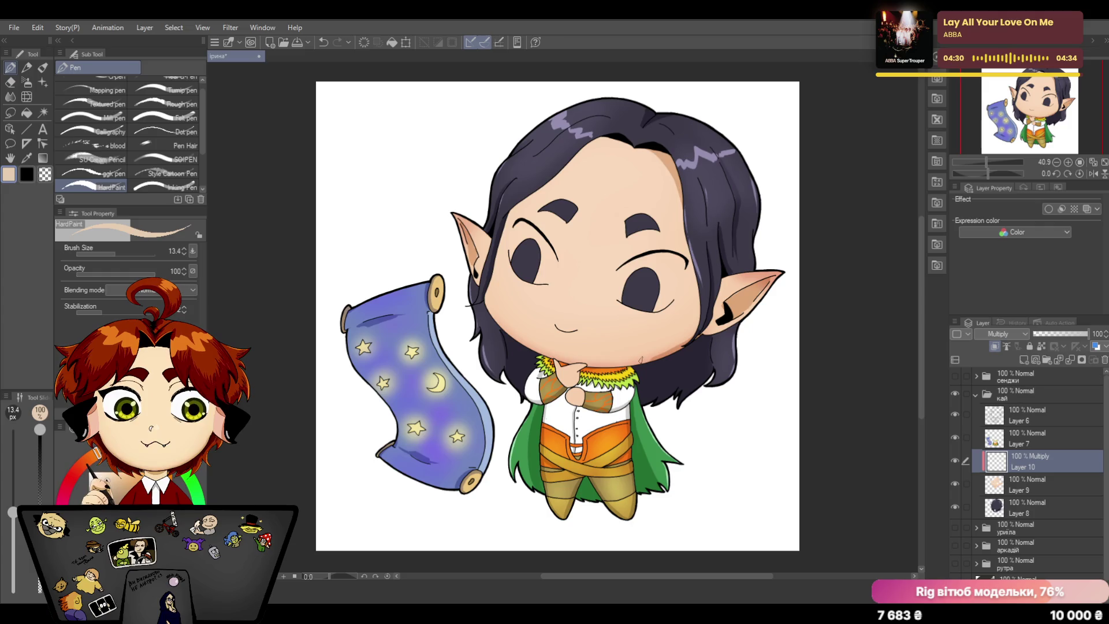
{"action": "left_click", "coordinate": [322, 42]}
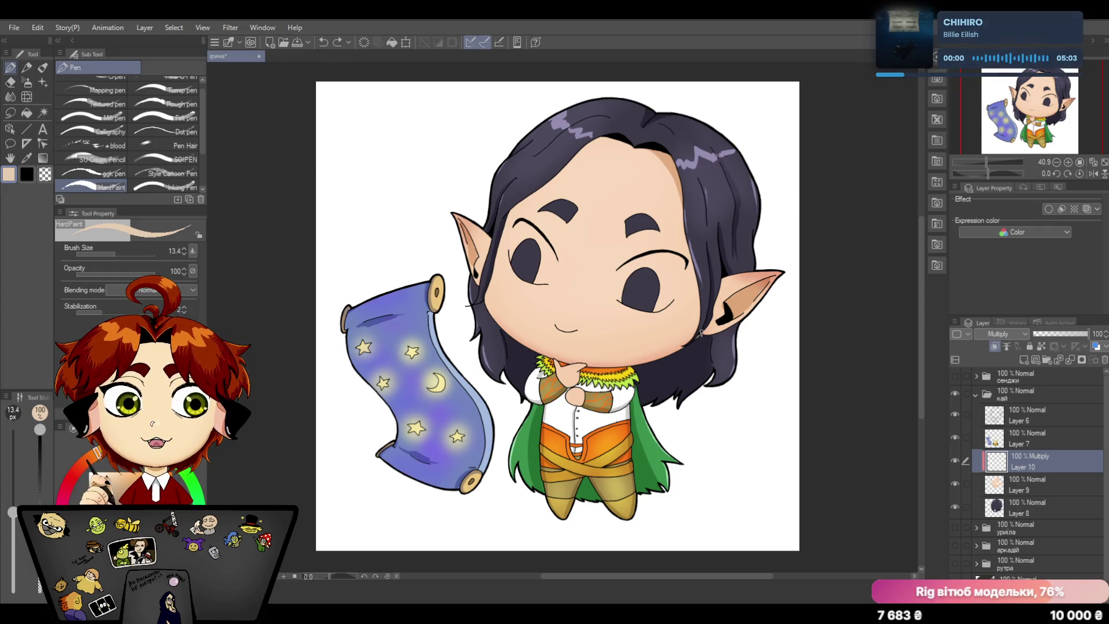
{"action": "left_click_drag", "start_coordinate": [695, 340], "coordinate": [673, 351]}
{"action": "left_click", "coordinate": [322, 43]}
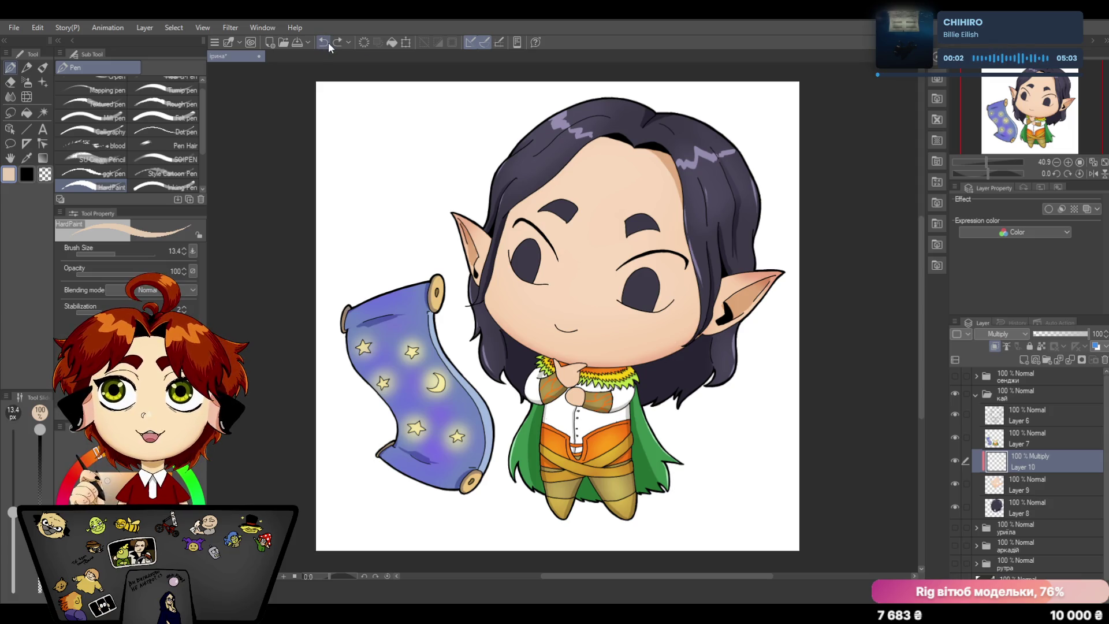